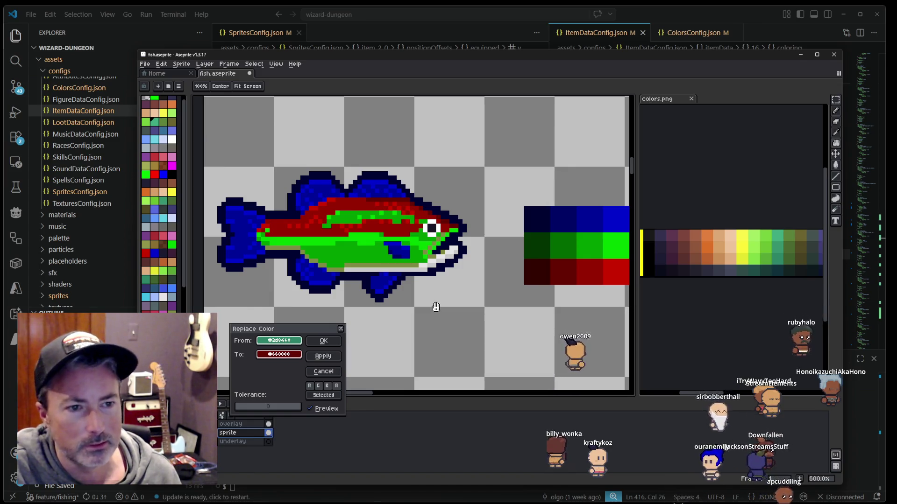
Step: Close the Replace Color dialog and zoom in on the fish's mouth
scroll(436, 306, "up", 4)
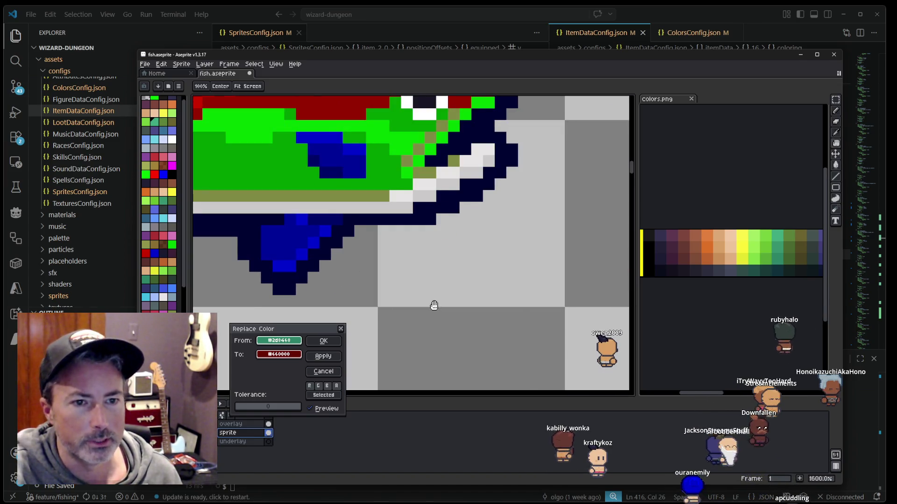
left_click_drag(434, 305, 464, 317)
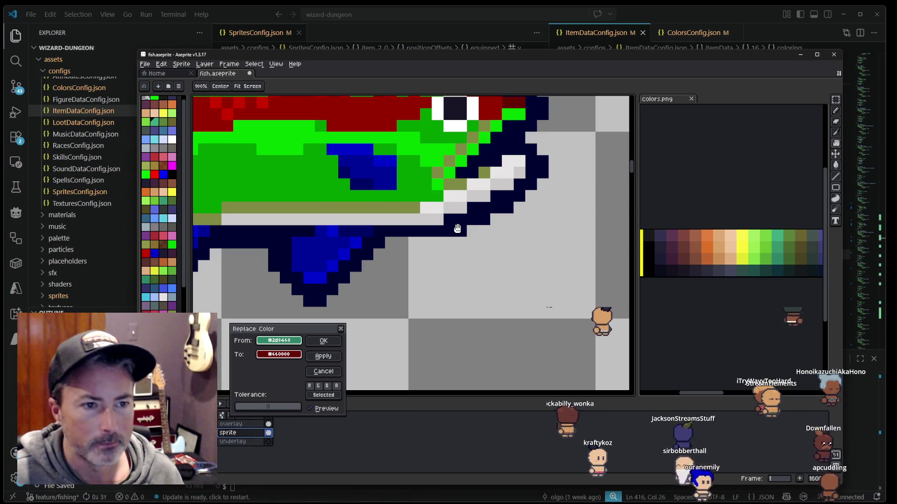
scroll(457, 228, "down", 5)
key("Escape")
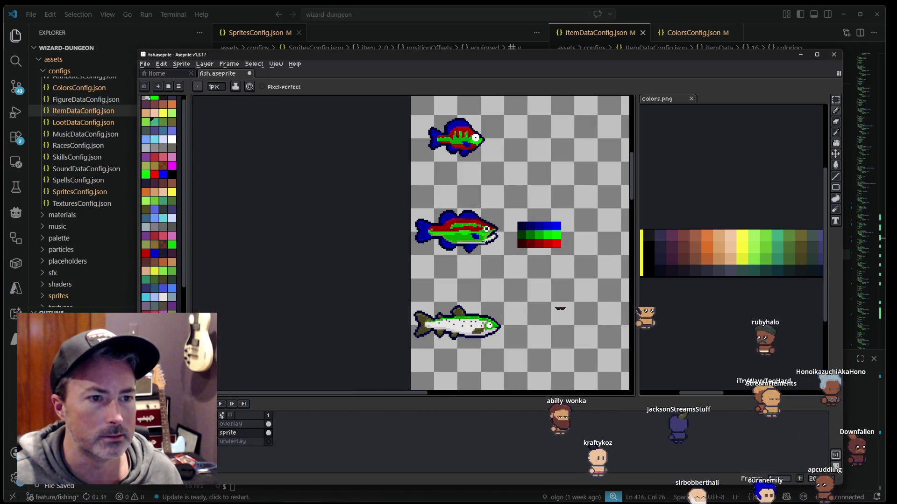
scroll(484, 242, "up", 7)
scroll(484, 242, "down", 3)
scroll(483, 242, "down", 1)
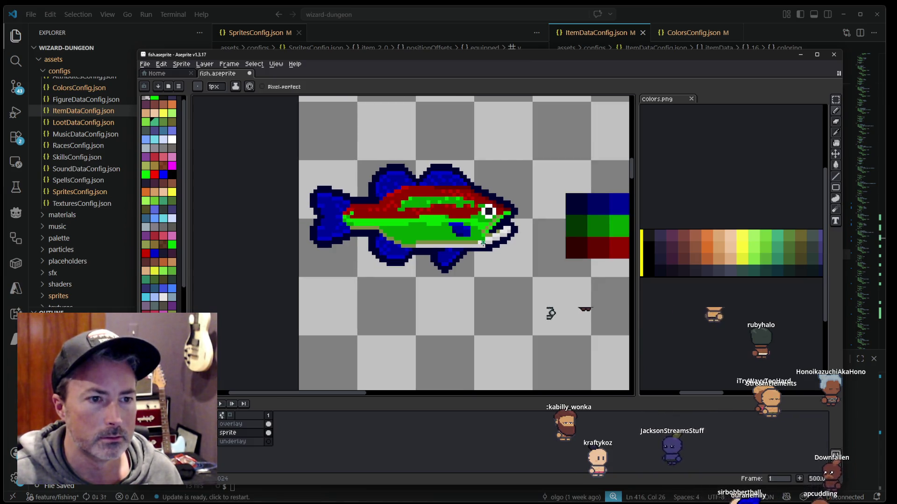
scroll(483, 243, "up", 6)
Step: Fill the gap in the lower outline near the mouth with the dark navy outline colour
key("i")
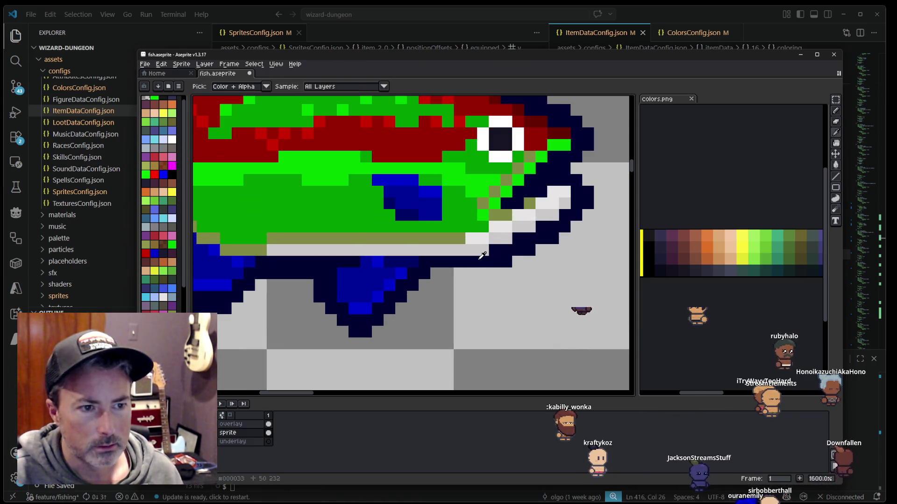
left_click(482, 255)
key("b")
left_click(482, 273)
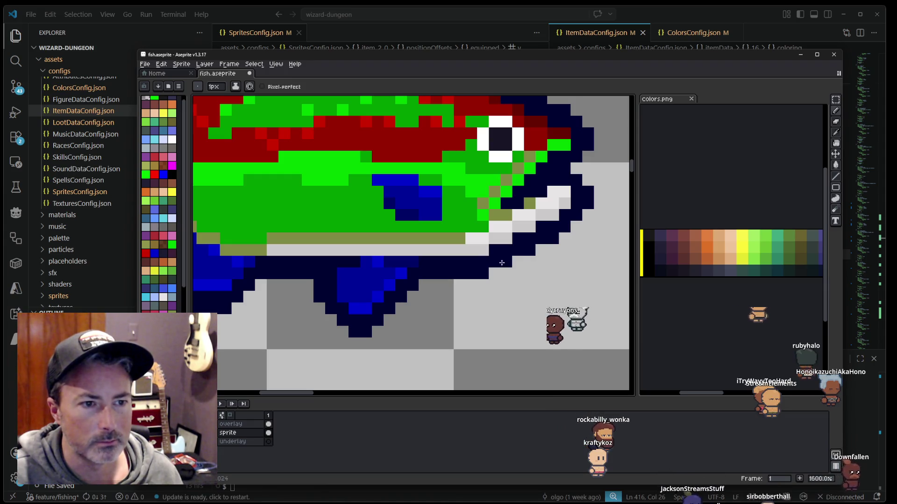
scroll(493, 261, "down", 3)
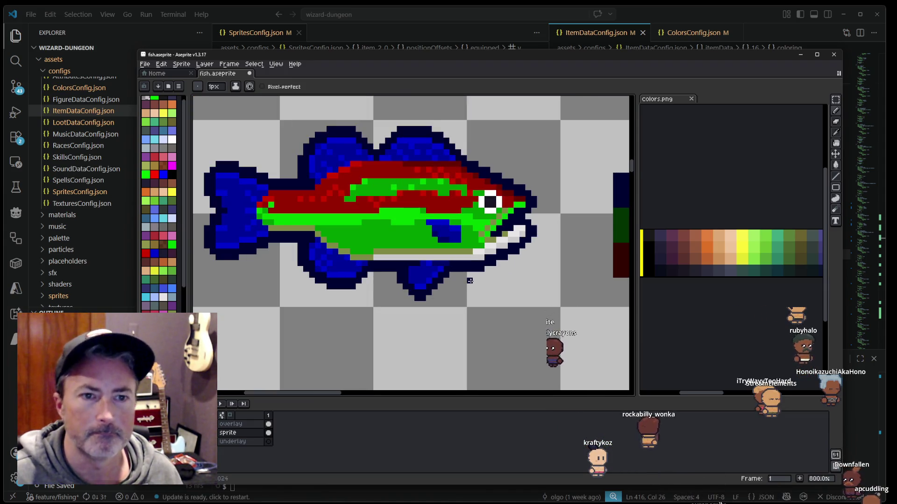
Step: Save fish.aseprite and centre the whole fish in view
key("ctrl+s")
left_click_drag(470, 286, 443, 312)
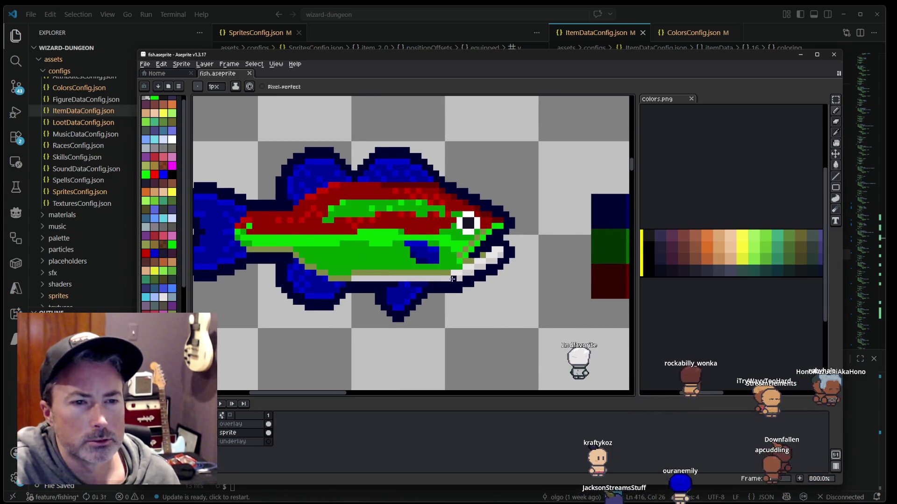
scroll(456, 280, "down", 1)
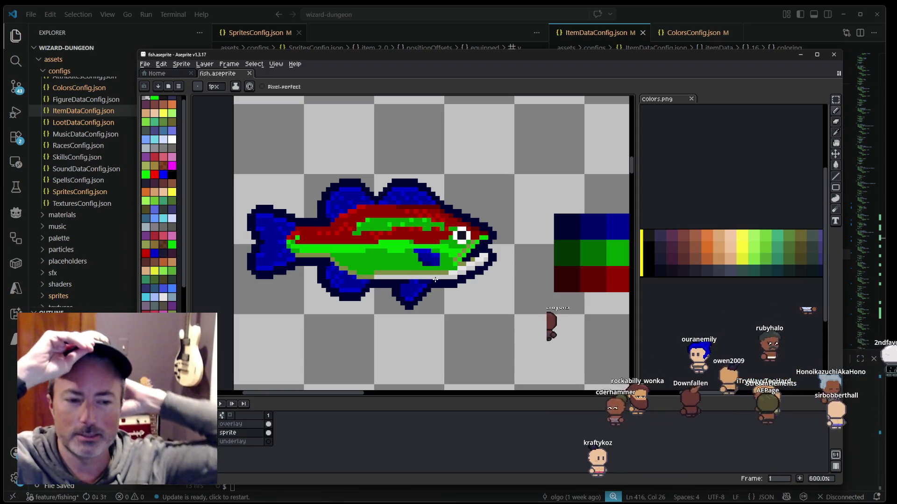
key("alt+Tab")
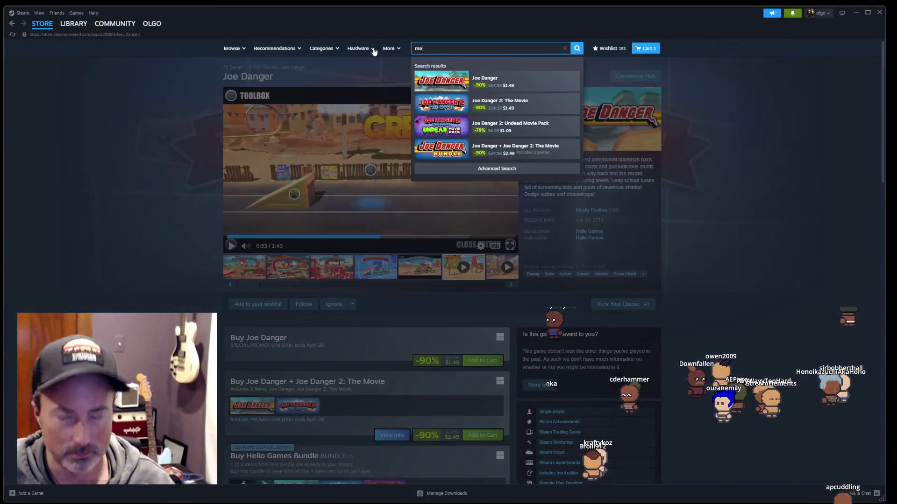
Step: Search the Steam store for 'mewgeni', open Mewgenics and pause its trailer
type("mewgeni")
left_click(526, 82)
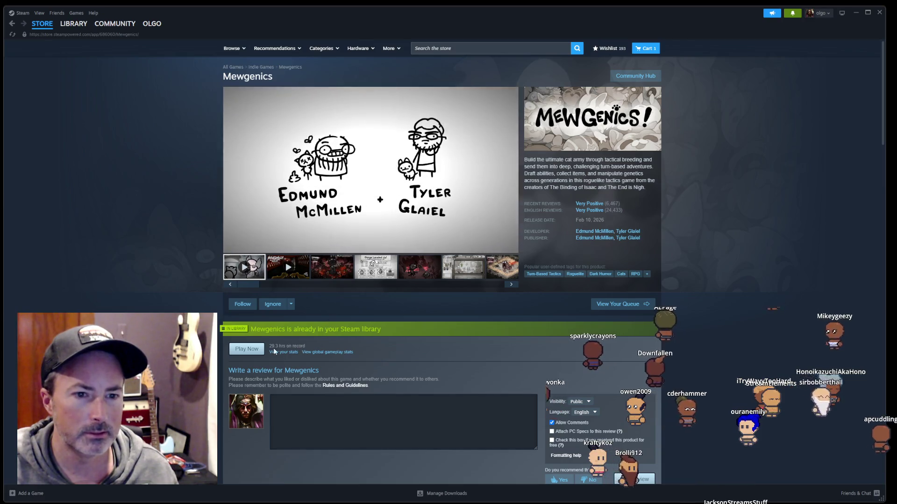
left_click(232, 247)
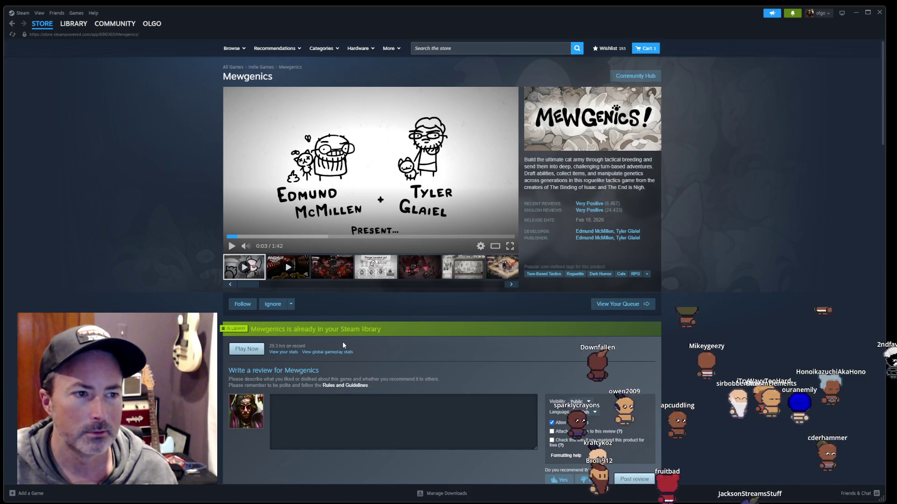
Step: Check the Mewgenics price on the page, then minimize Steam
scroll(355, 341, "down", 4)
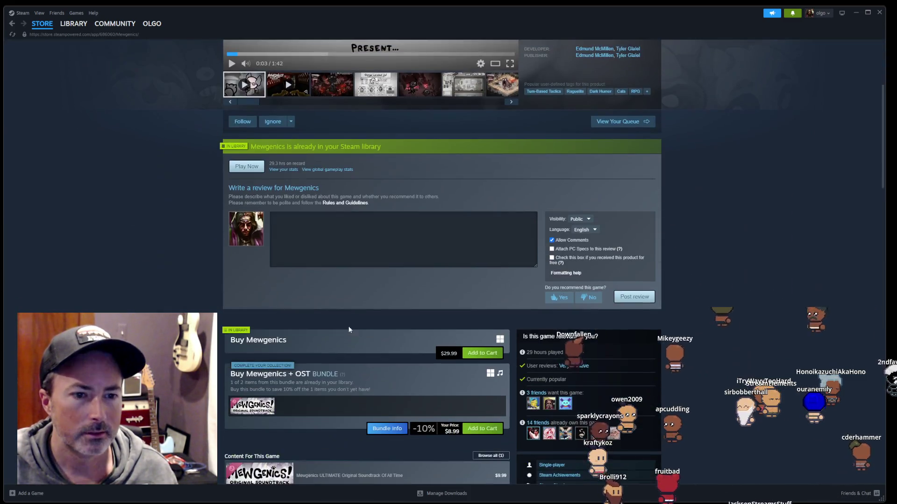
double_click(444, 353)
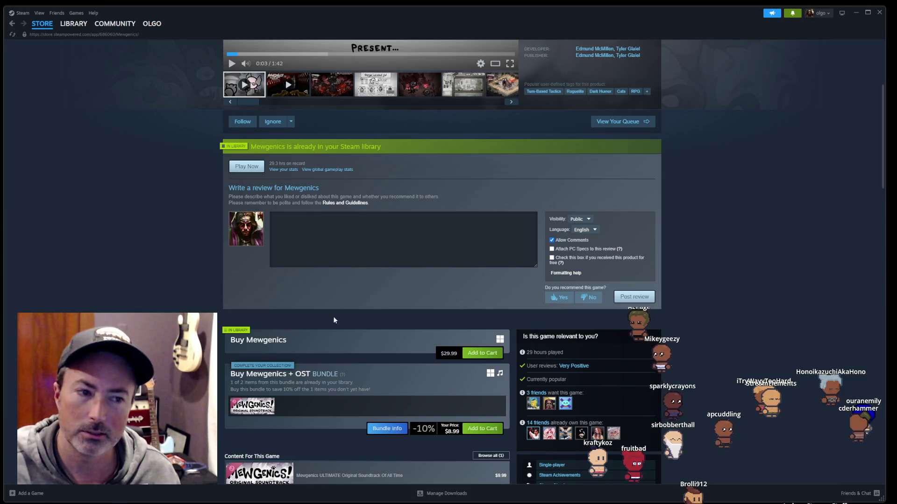
scroll(702, 230, "up", 4)
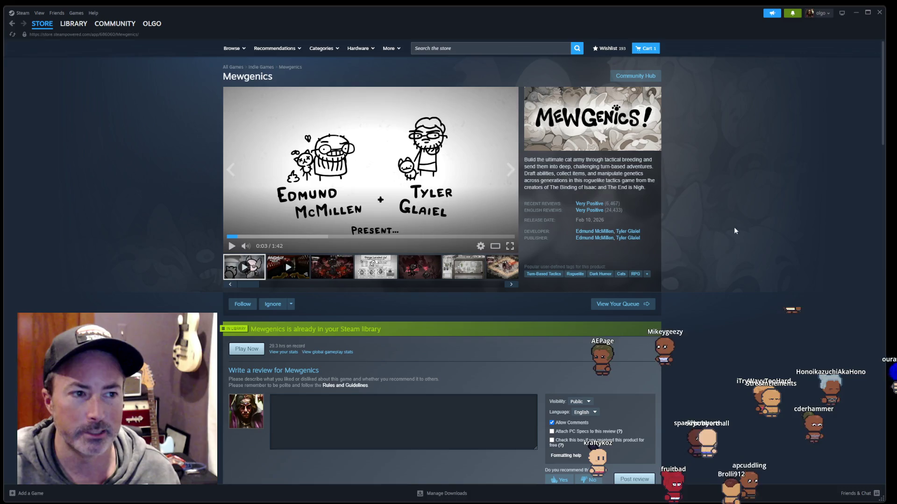
left_click(856, 13)
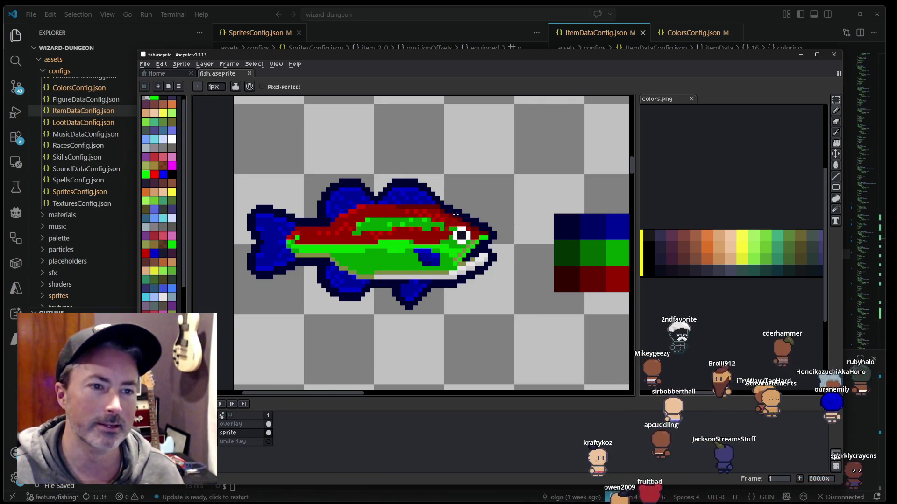
Step: Inspect the fish's body and head up close without editing, then restore Steam
left_click_drag(463, 207, 479, 195)
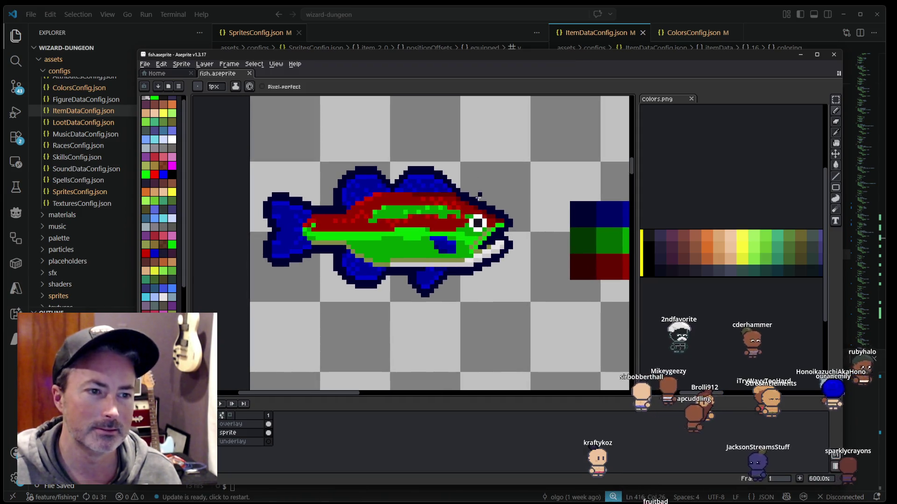
scroll(479, 195, "up", 1)
scroll(479, 196, "up", 2)
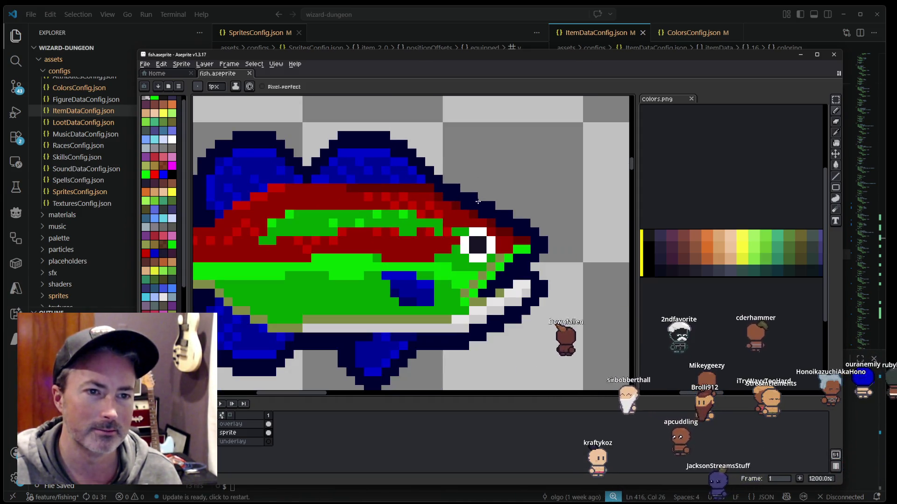
left_click_drag(478, 202, 562, 192)
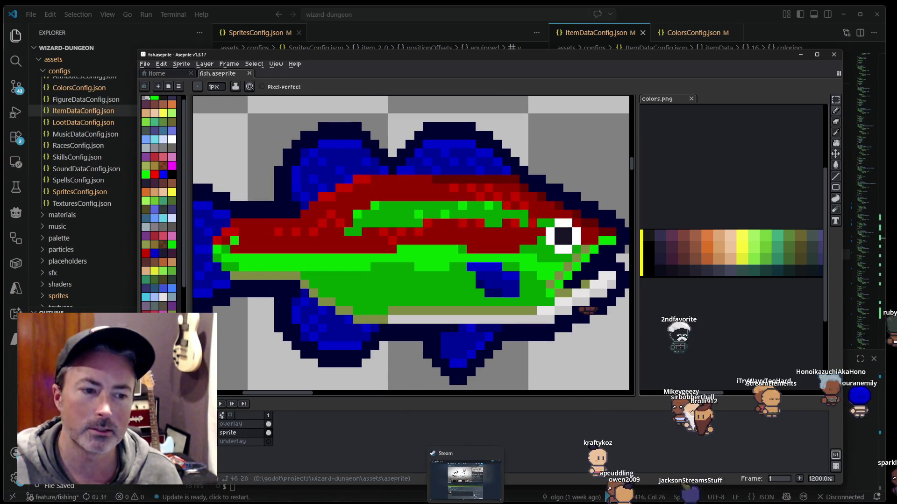
left_click(465, 494)
Step: Try alphabetical sorting in the game library, then return to grouping by recent activity
left_click(76, 26)
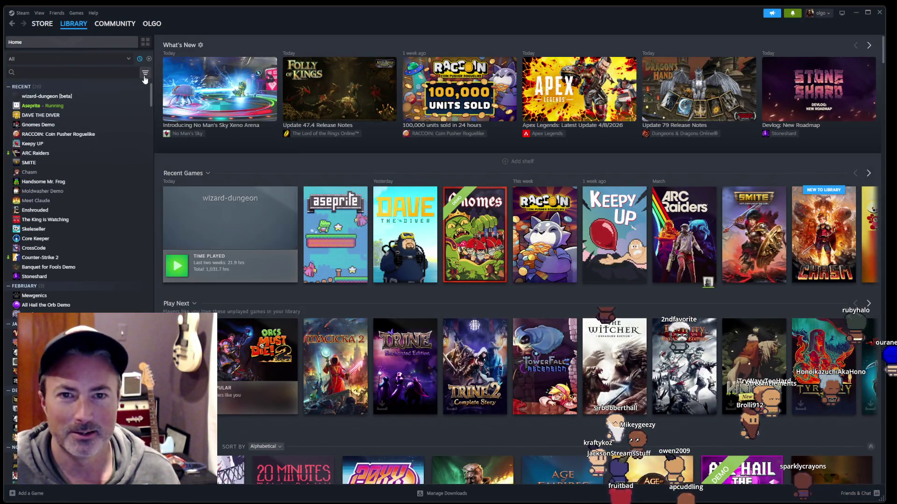
left_click(145, 75)
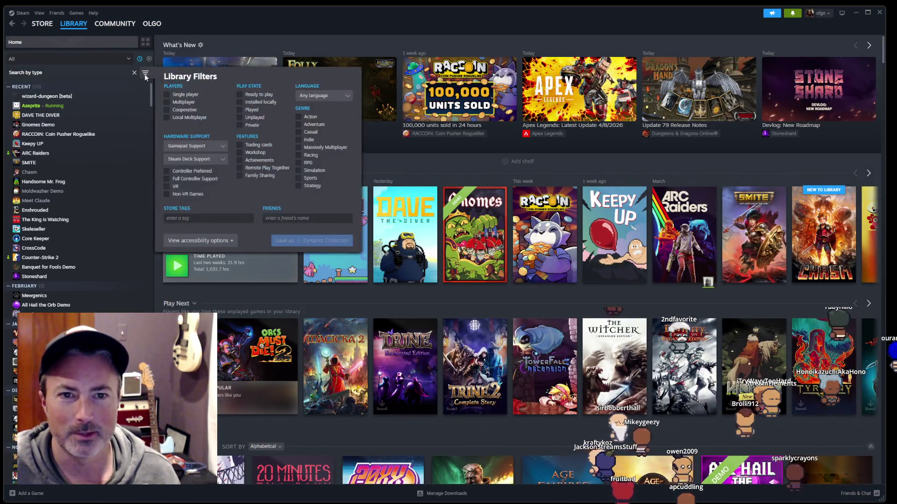
left_click(139, 60)
left_click(140, 59)
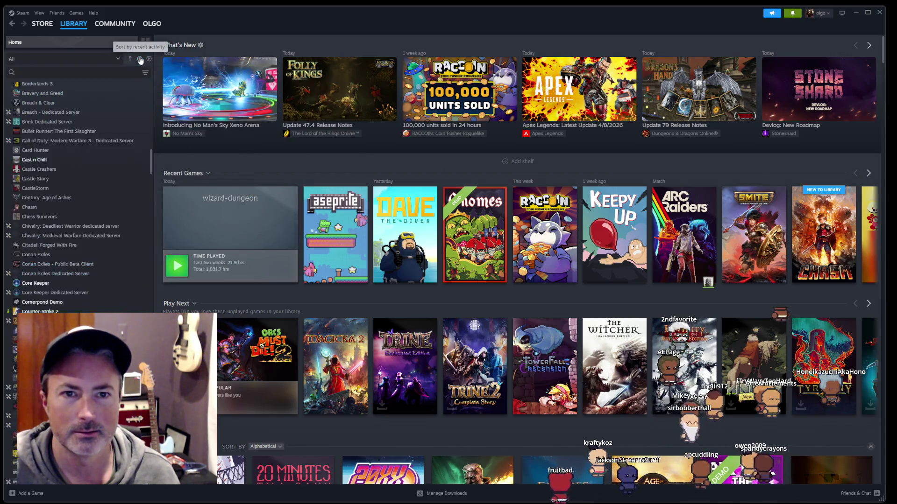
left_click(139, 59)
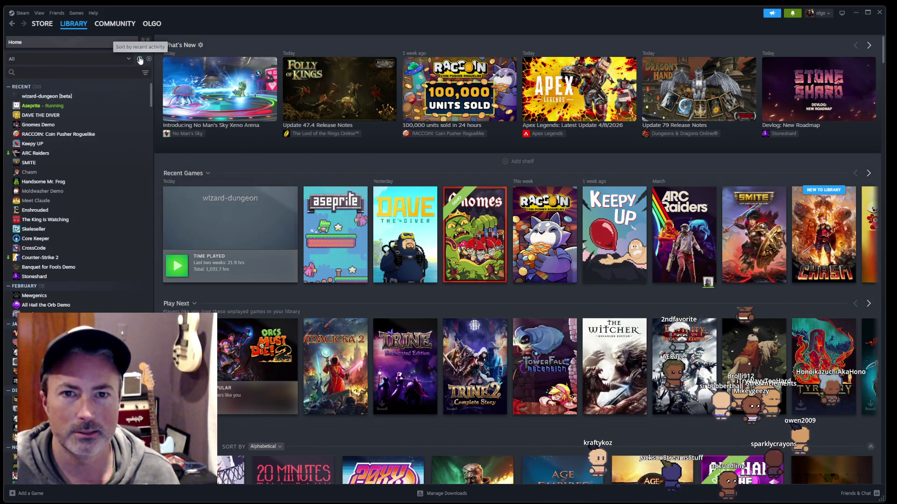
left_click(145, 73)
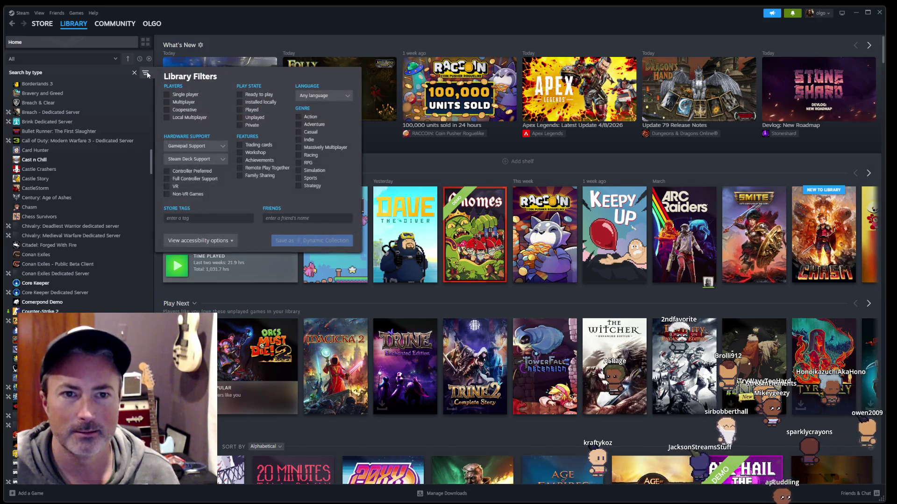
left_click(145, 73)
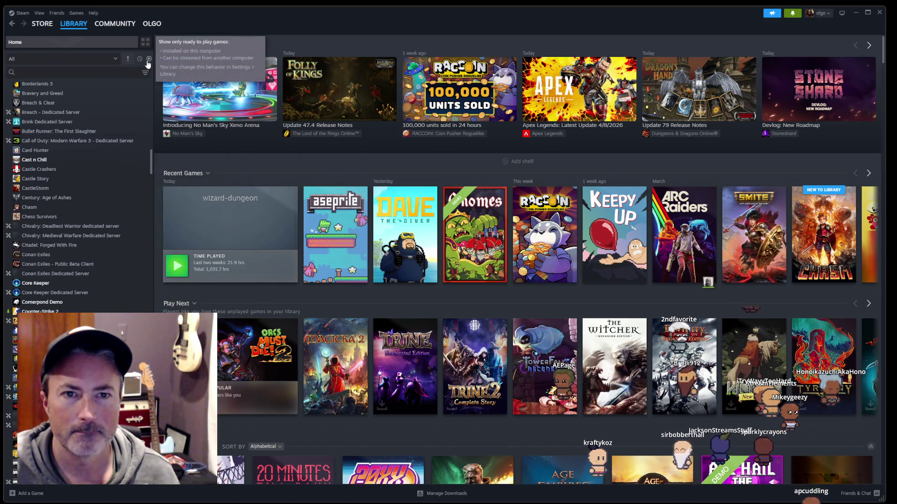
Step: Search the library for 'terrar' and 'smite' to view Terraria and SMITE pages
left_click(70, 73)
type("te")
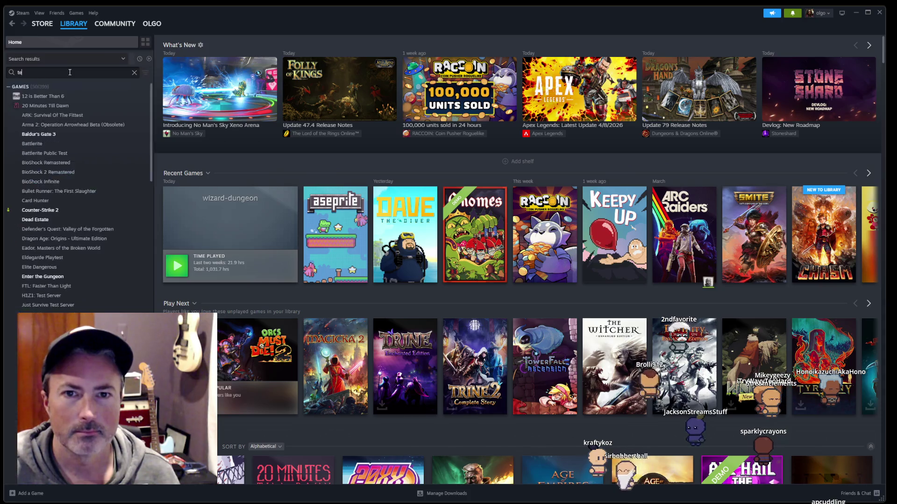
type("rrar")
left_click(45, 98)
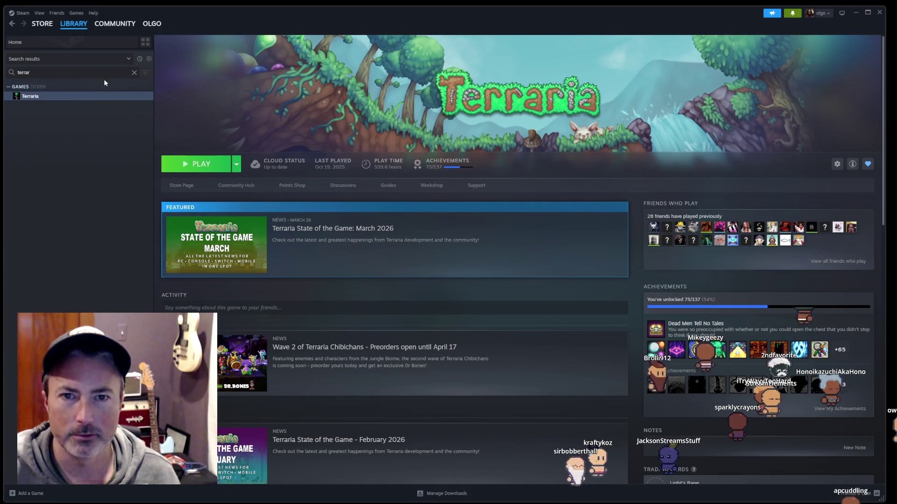
left_click(134, 74)
type("smite")
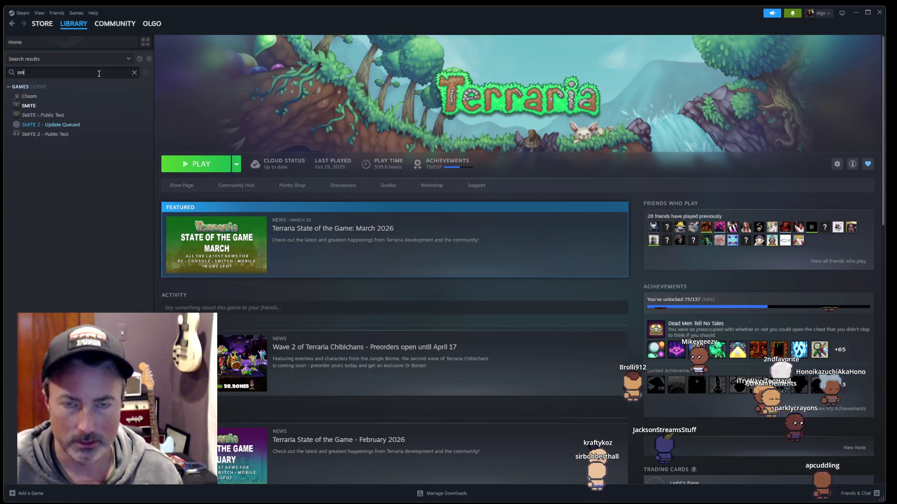
left_click(28, 96)
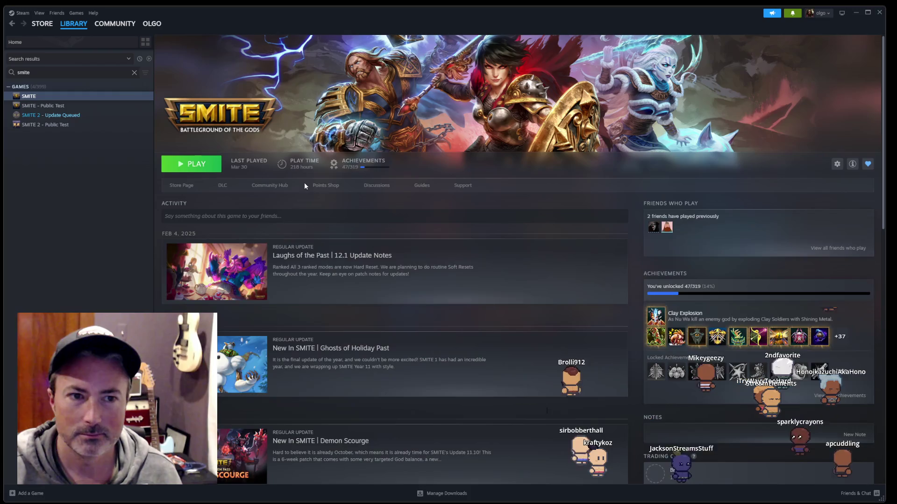
Step: Open Valheim [public-test] via 'valh', then view Don't Starve Together and Baldur's Gate 3
left_click(134, 72)
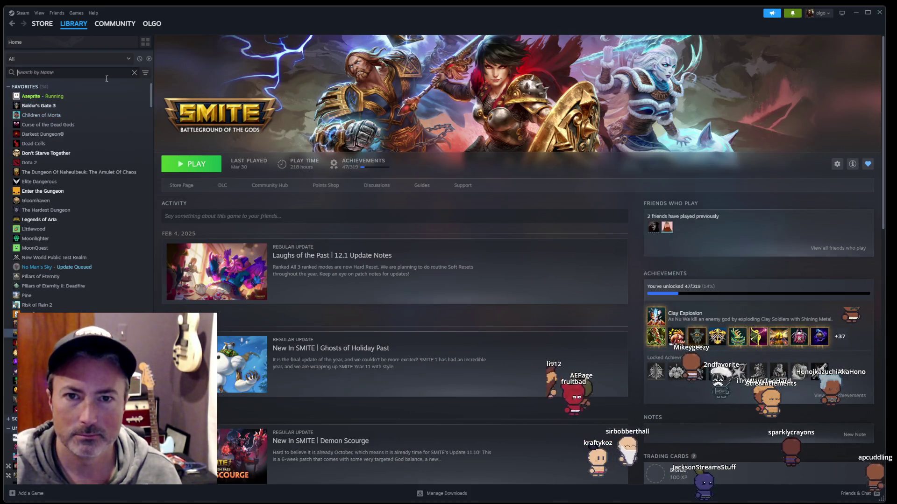
type("valh")
left_click(103, 95)
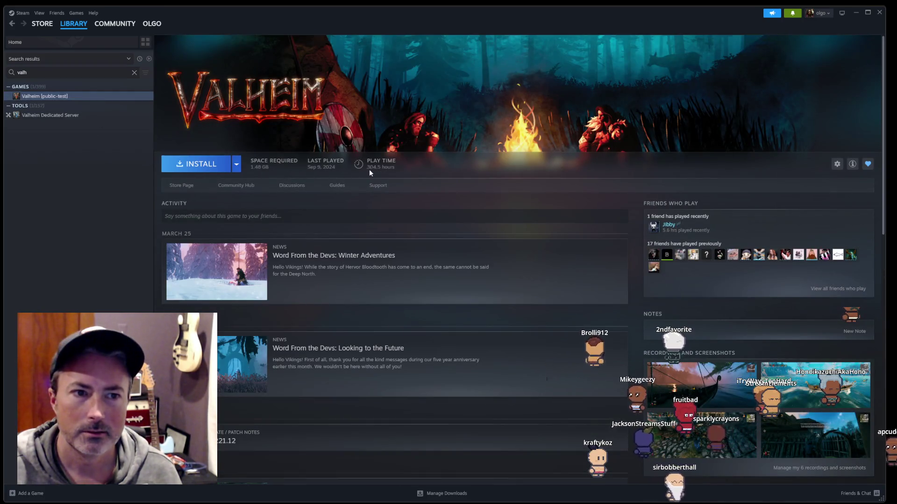
left_click(134, 73)
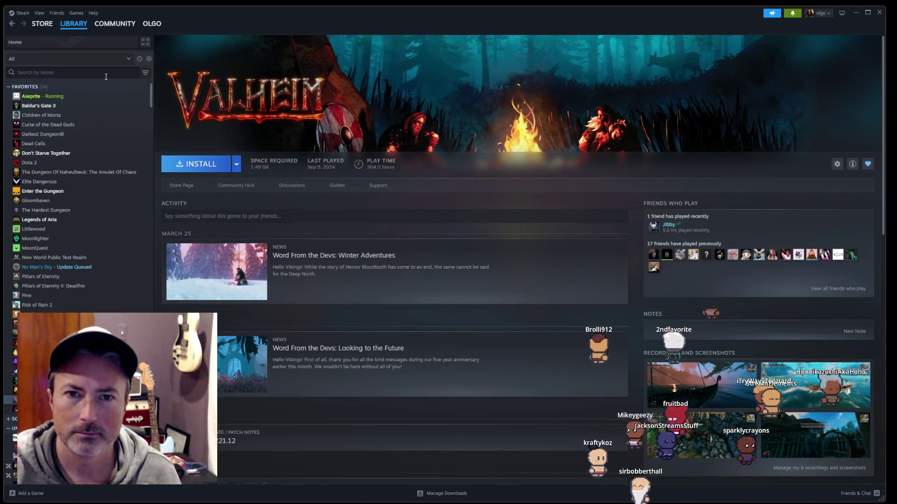
left_click(56, 153)
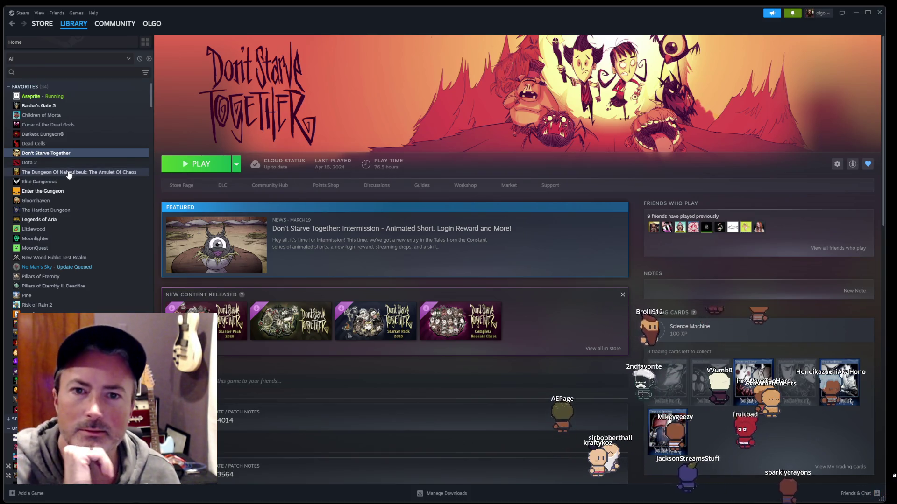
left_click(40, 106)
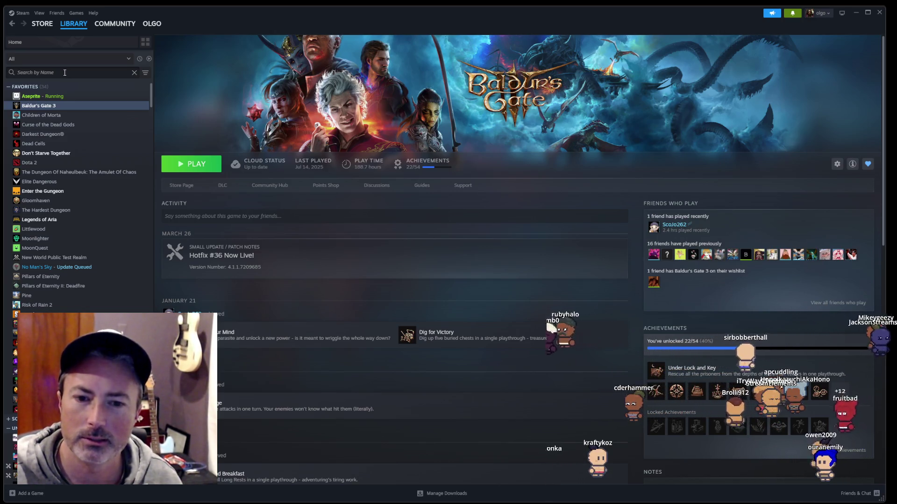
Step: Scroll down the library sidebar toward ARC Raiders
scroll(99, 181, "down", 4)
scroll(99, 185, "down", 1)
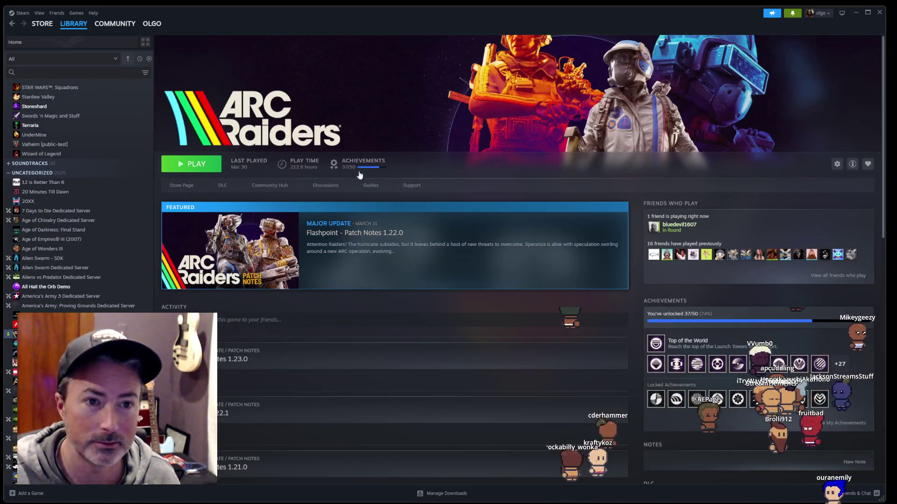
scroll(100, 254, "down", 2)
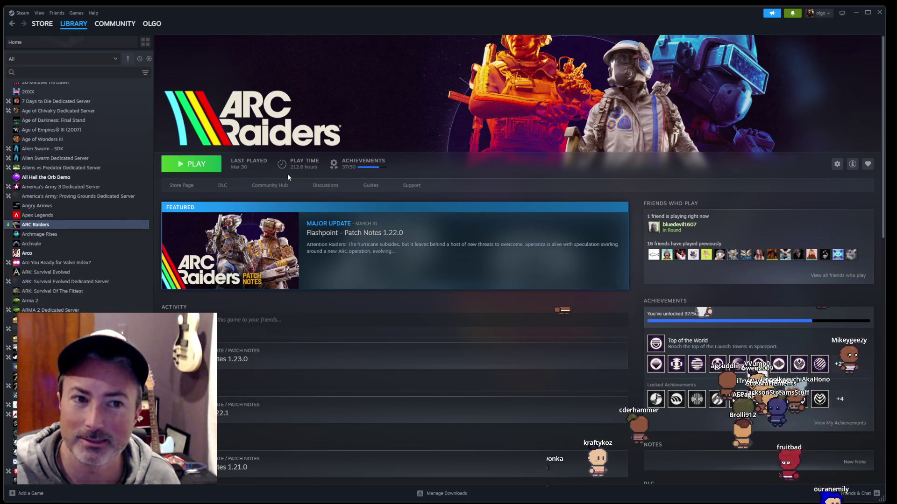
scroll(74, 253, "down", 3)
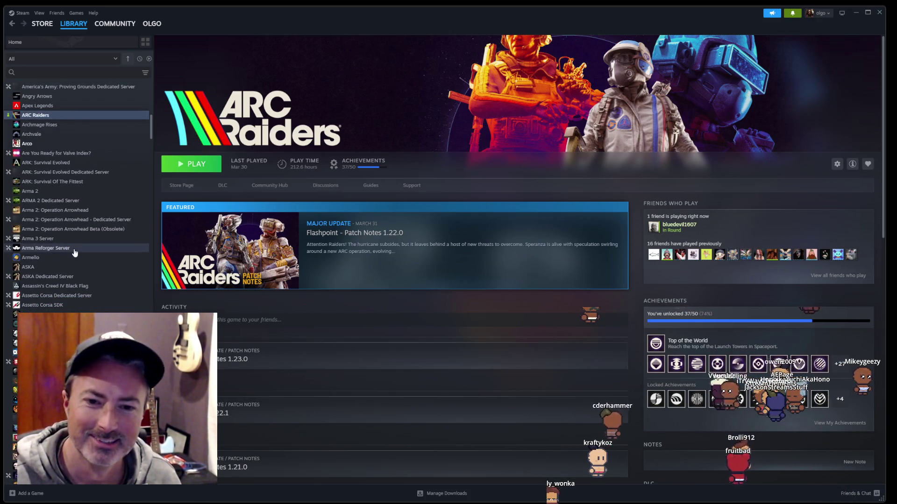
scroll(74, 242, "down", 3)
scroll(103, 223, "down", 3)
scroll(102, 226, "down", 1)
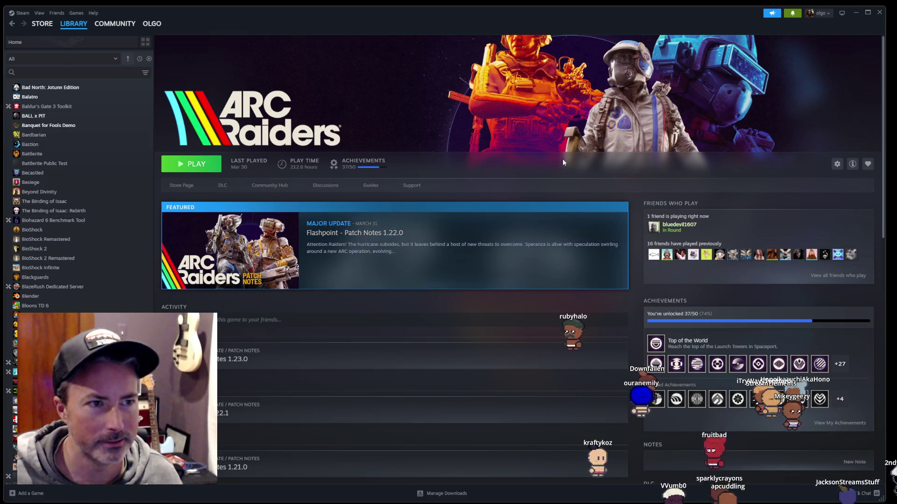
mouse_move(394, 246)
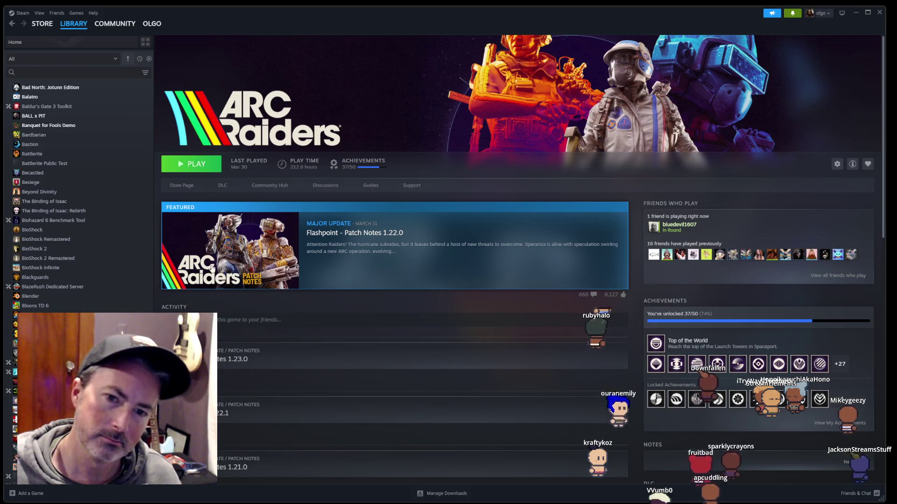
Step: Scroll the library list and open Core Keeper's game page
scroll(113, 284, "down", 2)
scroll(113, 285, "down", 2)
scroll(112, 290, "down", 1)
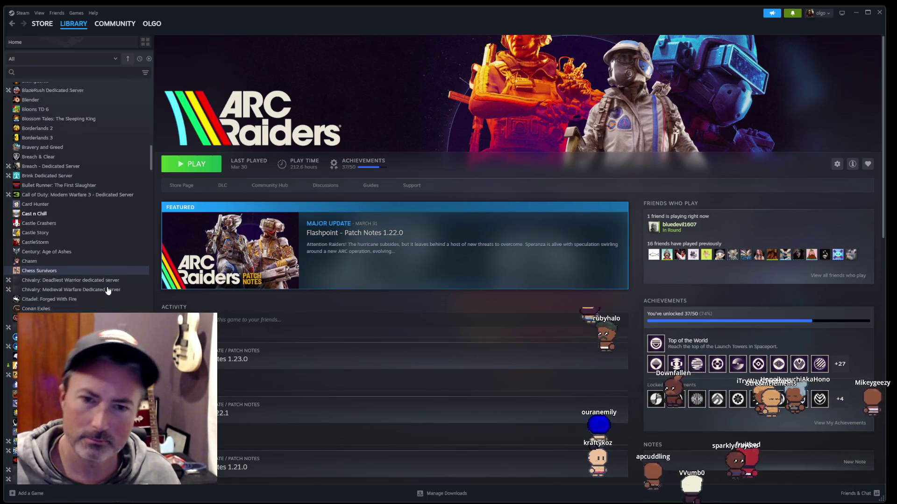
left_click(70, 315)
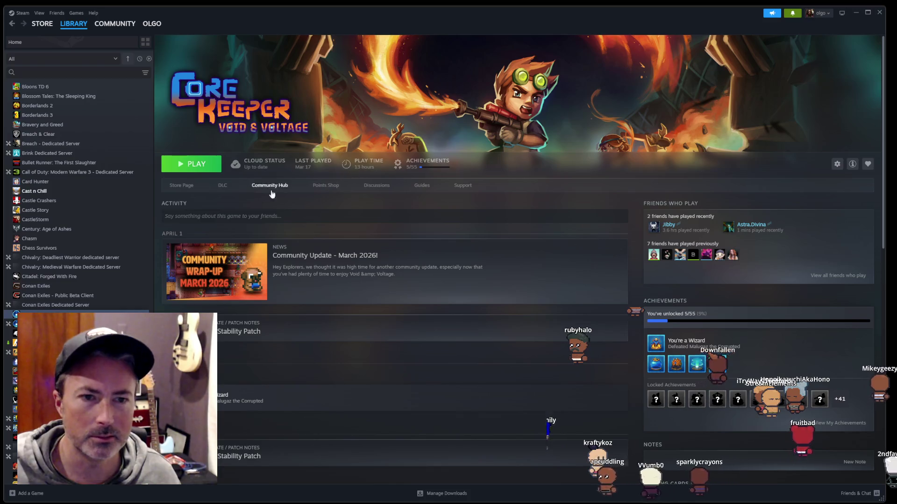
Step: Scroll further down the library to Gnomes Demo and go to its store page
scroll(101, 237, "down", 2)
scroll(99, 238, "down", 1)
scroll(99, 237, "down", 2)
scroll(96, 242, "down", 1)
scroll(96, 243, "down", 2)
scroll(96, 243, "down", 2)
scroll(95, 244, "down", 2)
scroll(95, 244, "down", 2)
scroll(95, 245, "down", 2)
scroll(94, 248, "down", 2)
scroll(93, 247, "down", 2)
scroll(94, 248, "down", 2)
scroll(94, 247, "down", 2)
scroll(93, 248, "down", 2)
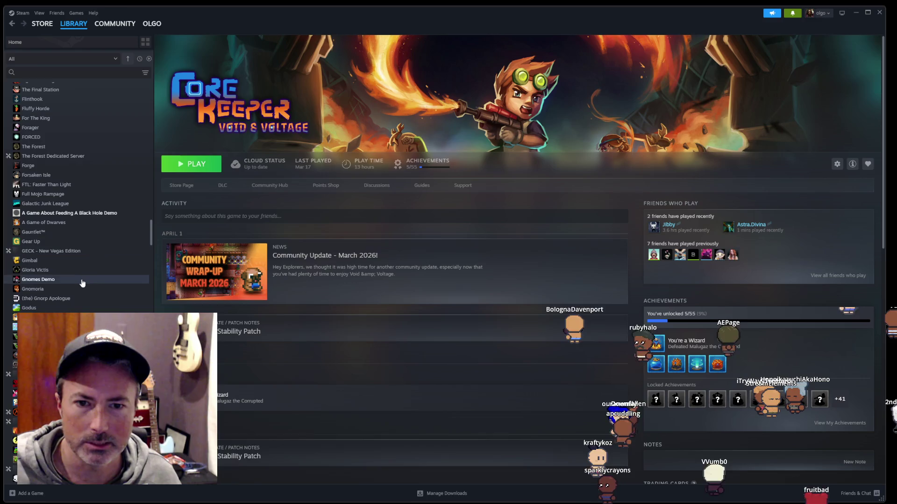
left_click(81, 280)
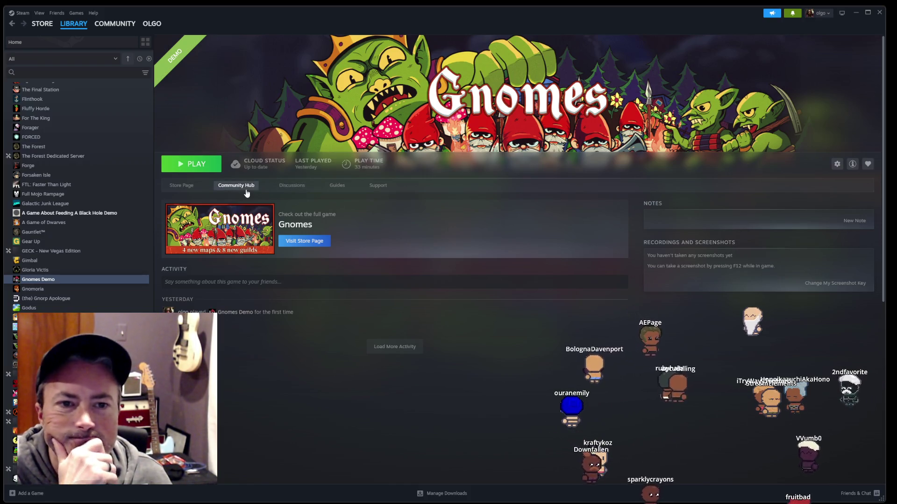
left_click(181, 186)
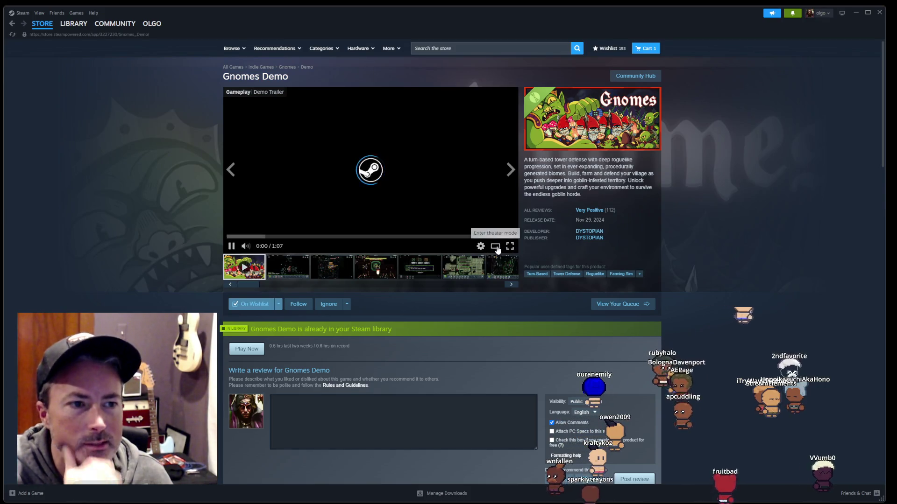
Step: Watch the Gnomes Demo trailer in the enlarged viewer, then close it
left_click(498, 248)
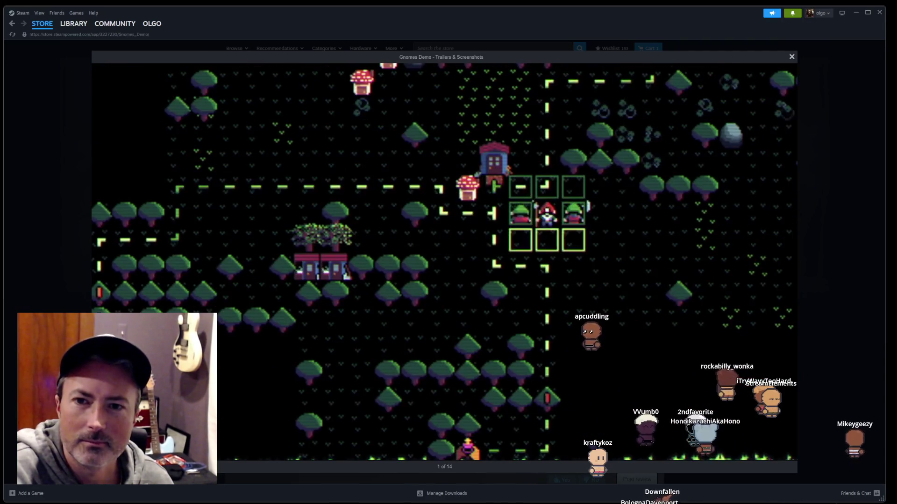
left_click(849, 294)
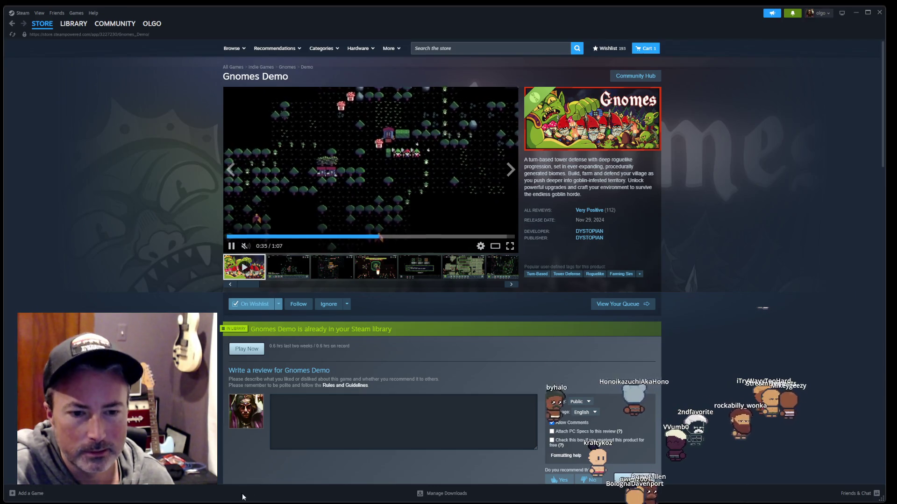
key("alt+Tab")
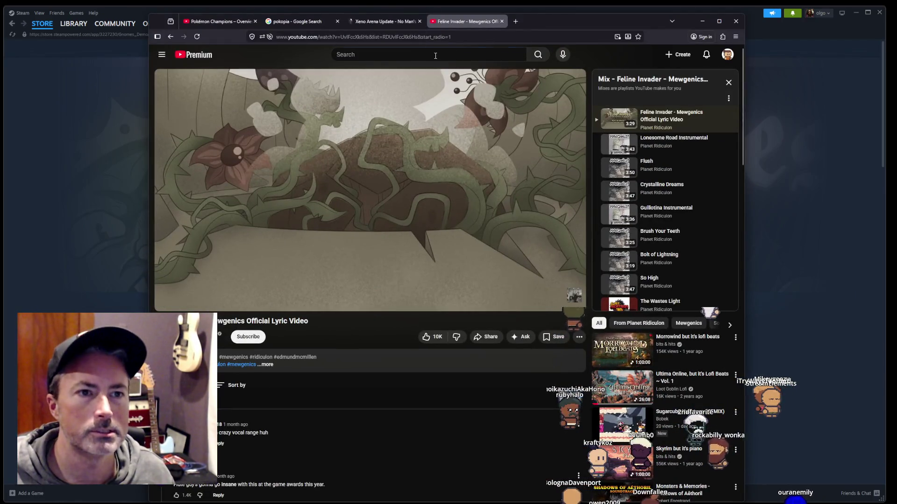
Step: Search YouTube for 'jonas tyroller', scroll the results, then bring Steam forward
type("jonas")
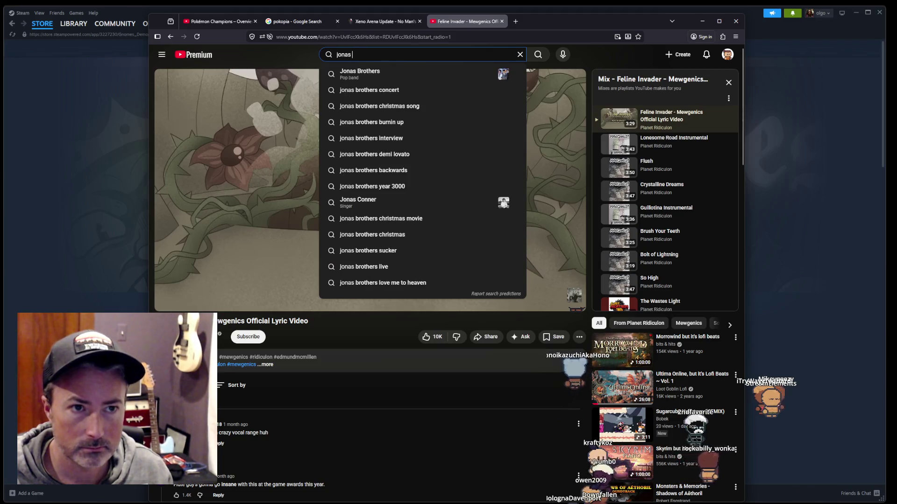
type(" tyroller")
key("Return")
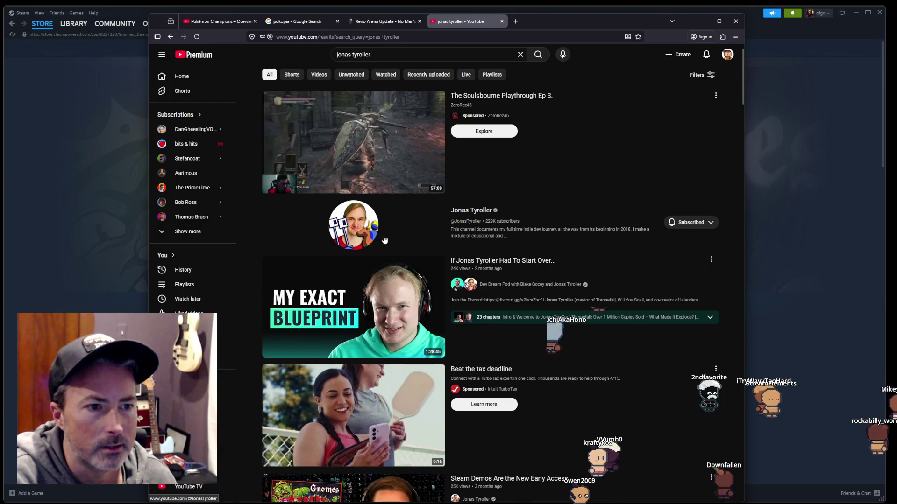
scroll(383, 240, "down", 2)
scroll(404, 328, "down", 3)
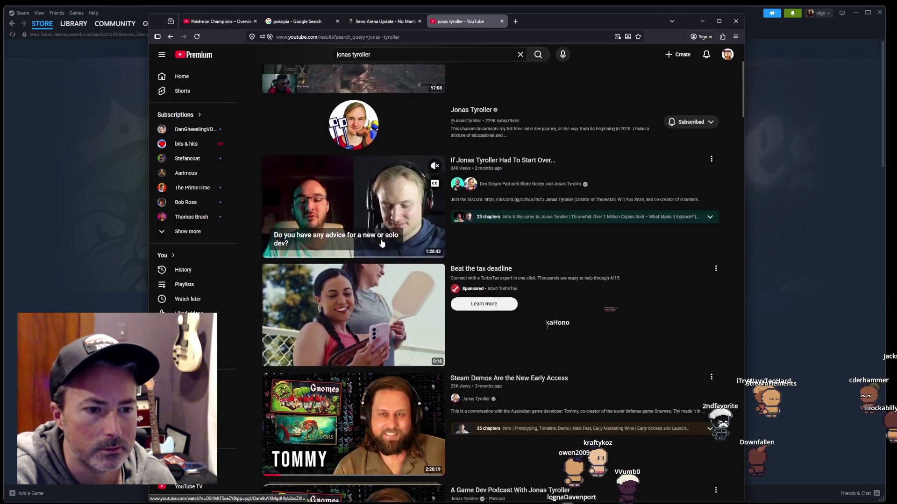
mouse_move(353, 301)
scroll(347, 335, "down", 2)
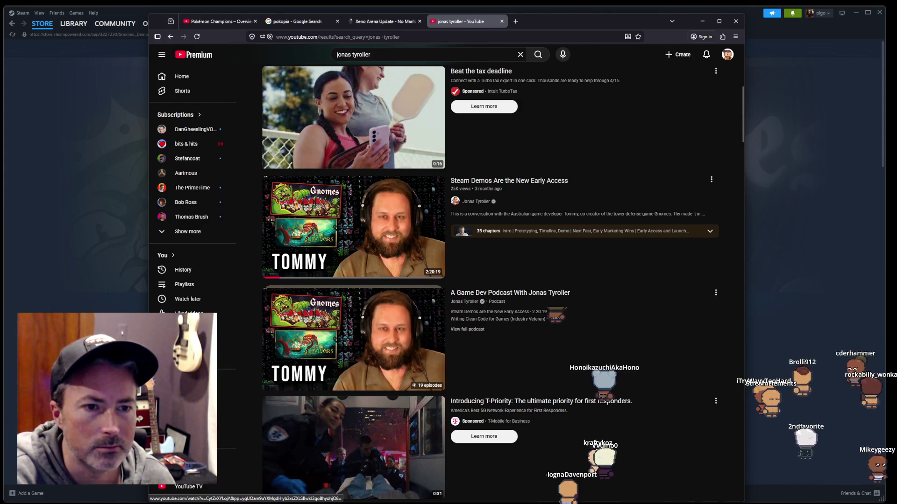
left_click(133, 261)
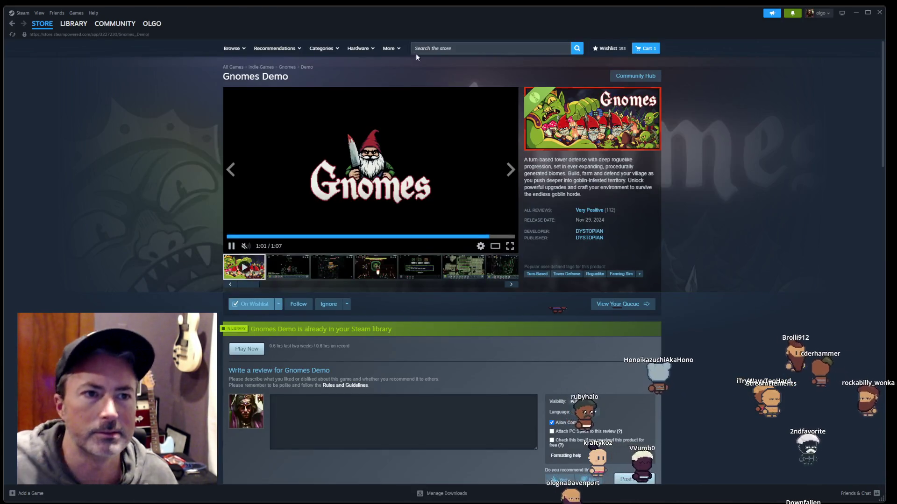
Step: Search the Steam store for 'sofv' and open the Sea of Survivors page
left_click(427, 48)
type("s")
type("of s")
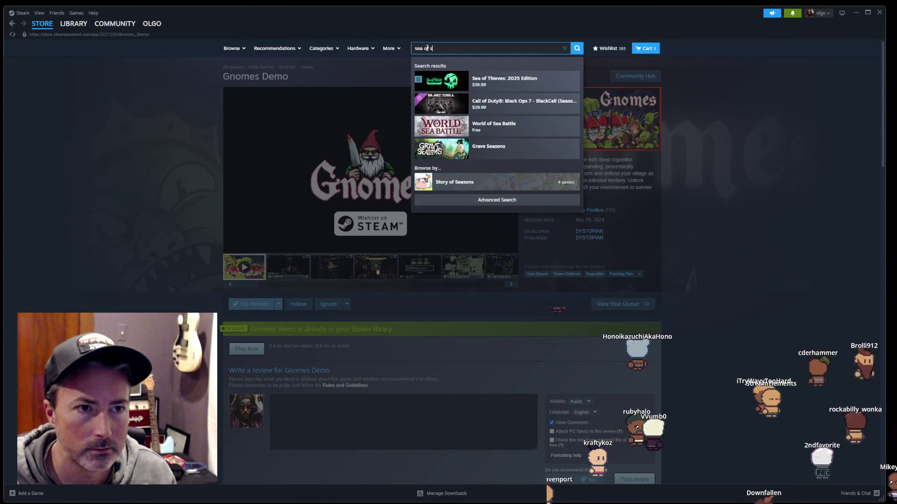
type("v")
left_click(491, 85)
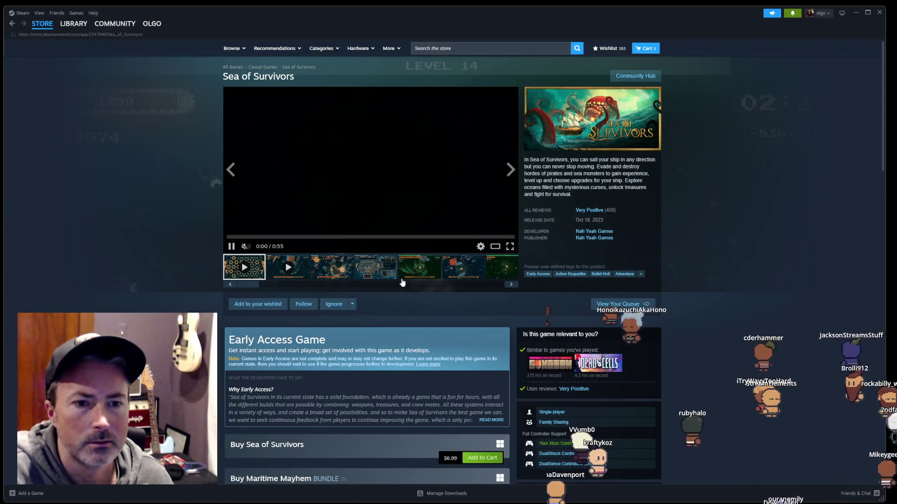
Step: Watch the Sea of Survivors trailer enlarged, then pause it at 0:35
left_click(493, 250)
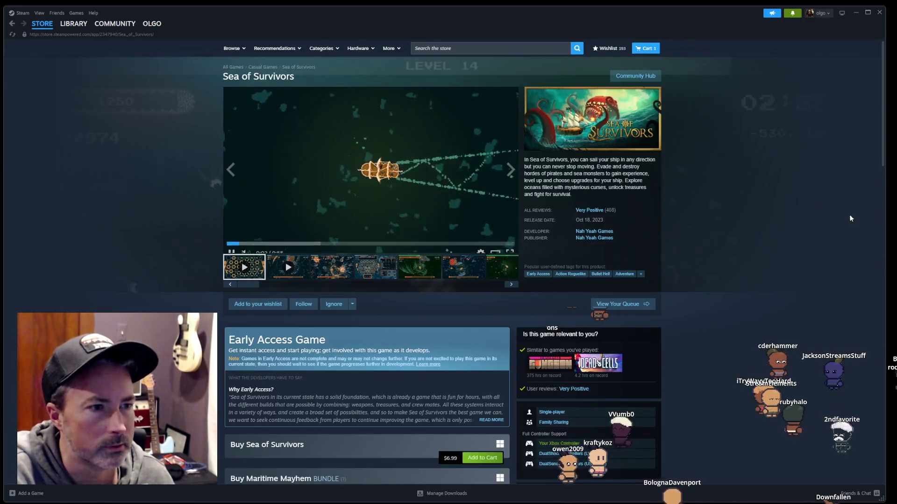
left_click(844, 217)
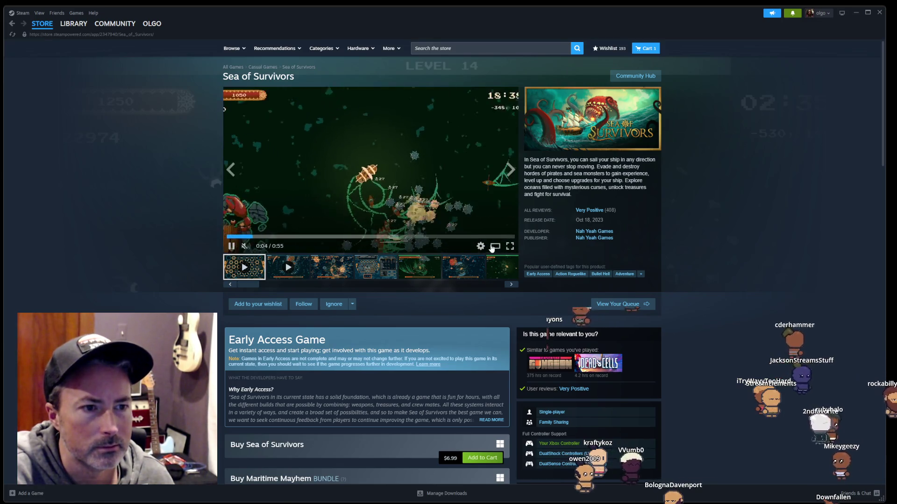
left_click(495, 246)
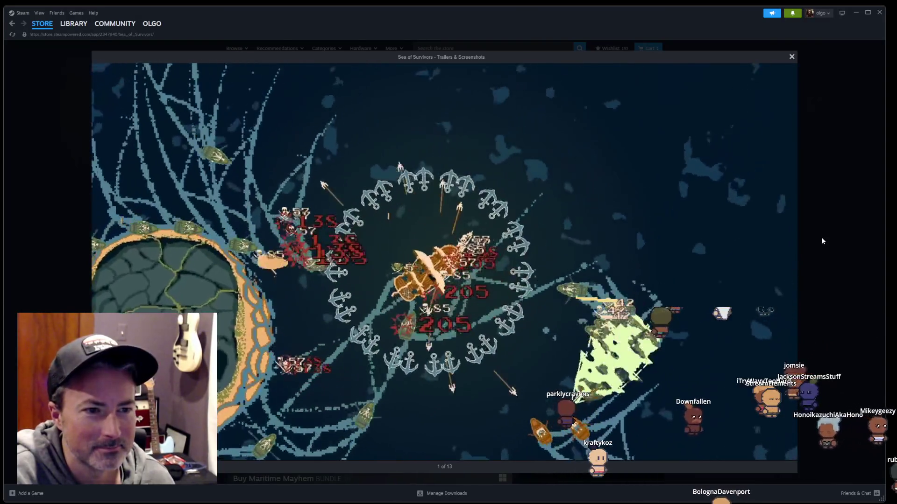
left_click(820, 237)
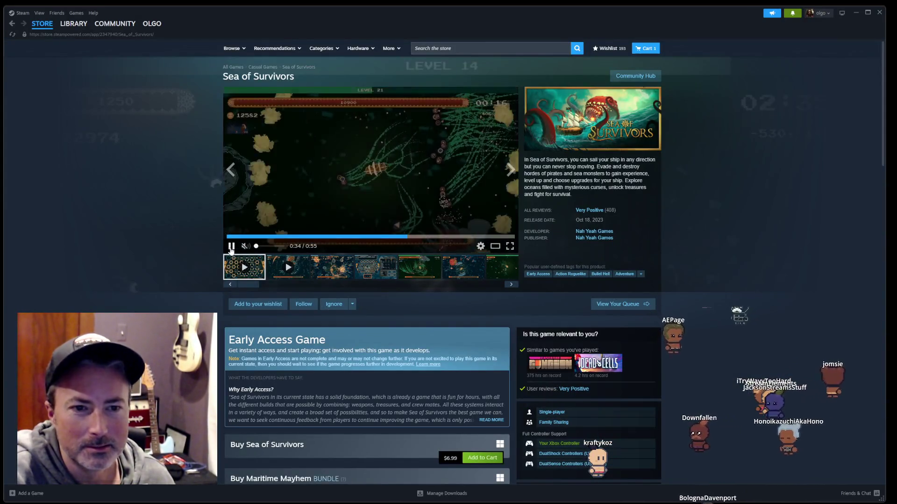
left_click(231, 247)
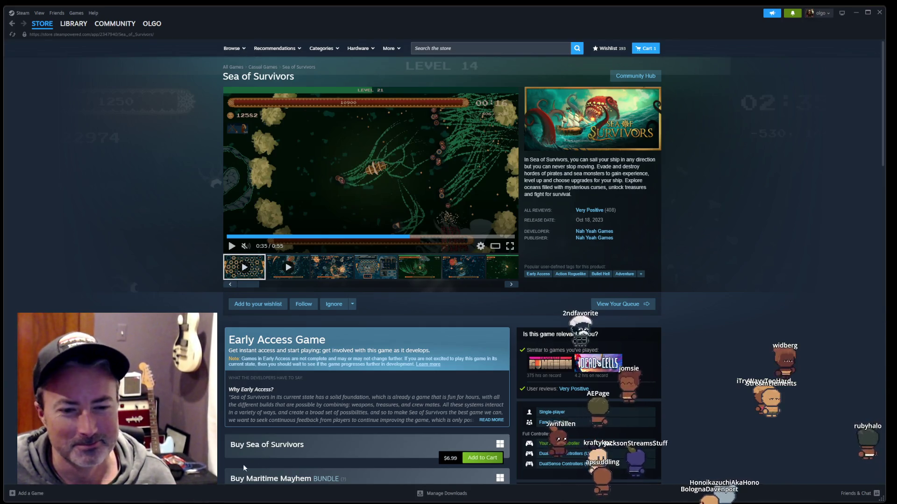
left_click(444, 48)
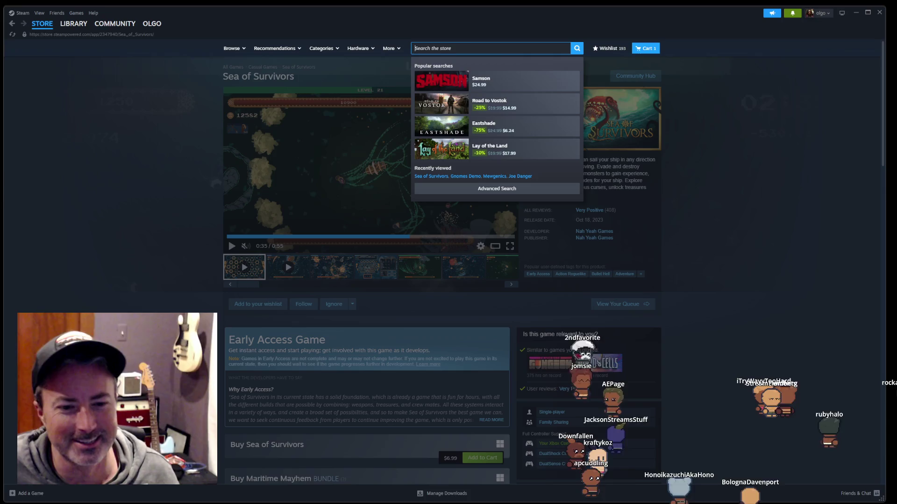
Step: Type 'jonas' into the YouTube search box, then dismiss the suggestions
key("alt+Tab")
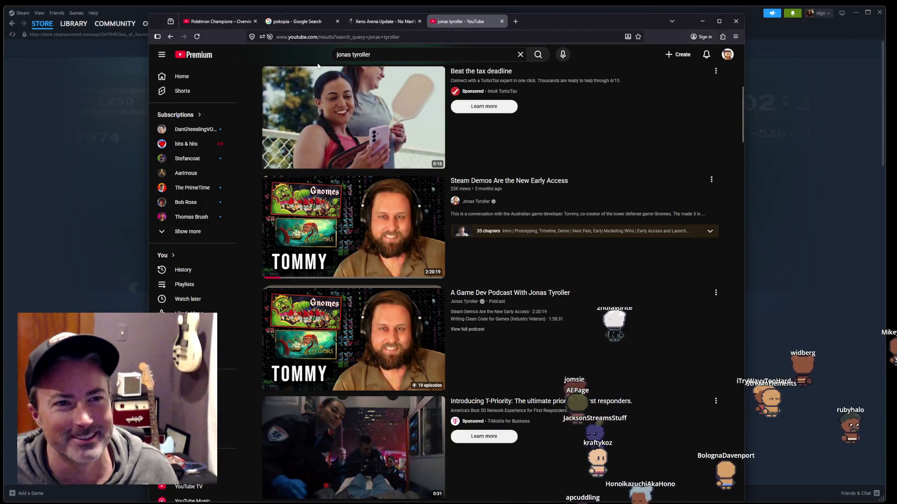
left_click(376, 55)
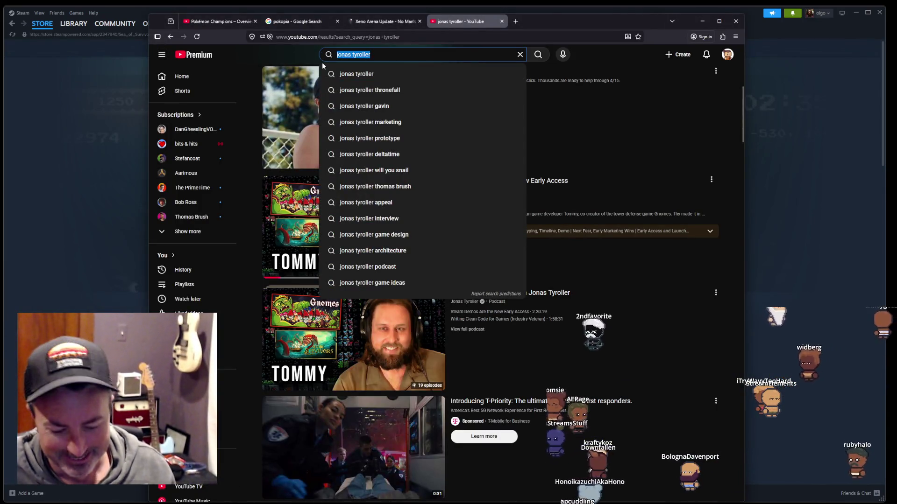
type("jonas")
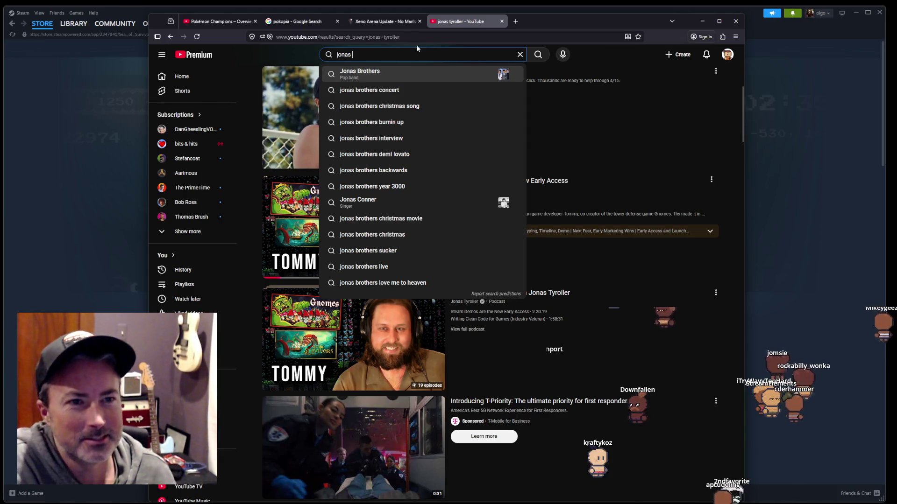
left_click(607, 59)
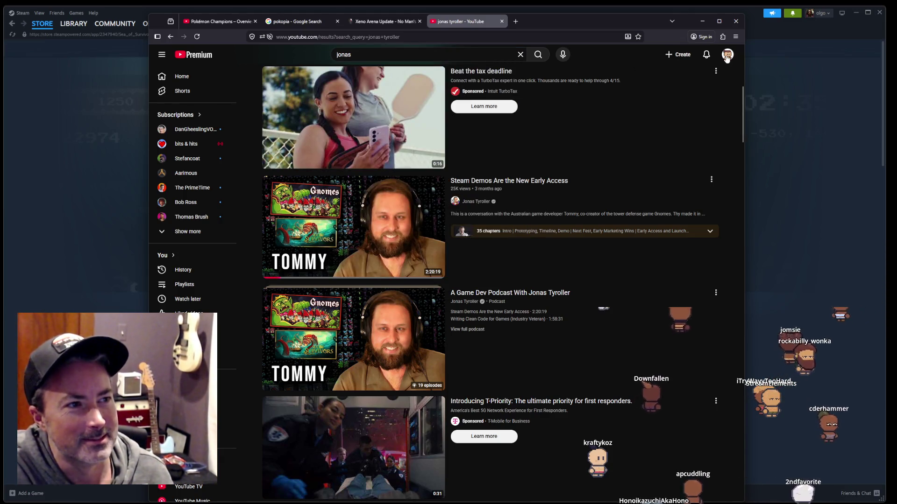
Step: Scroll through the results and go to the YouTube home feed
scroll(550, 145, "down", 5)
scroll(537, 164, "down", 2)
scroll(514, 187, "down", 2)
scroll(496, 218, "up", 5)
scroll(495, 218, "up", 5)
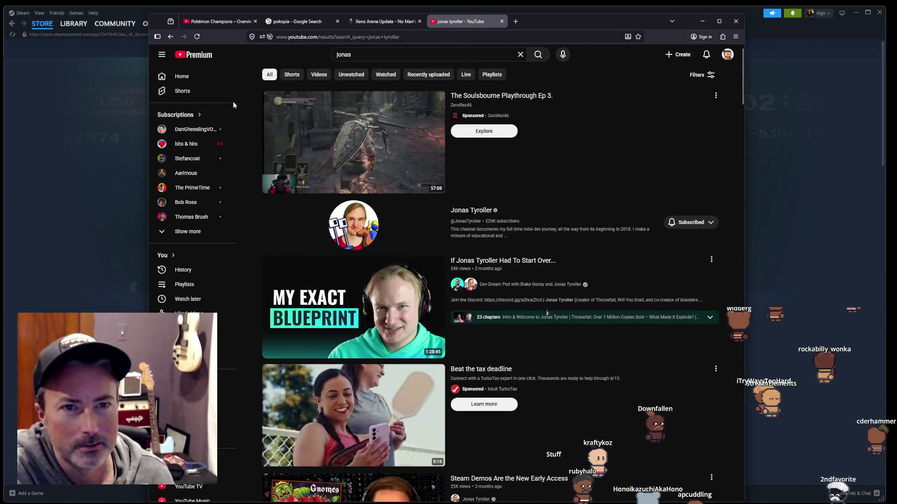
left_click(175, 77)
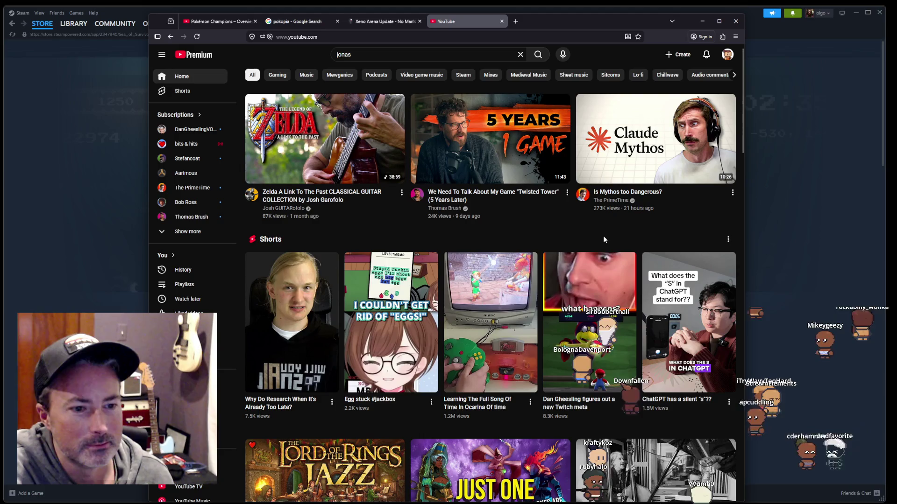
scroll(476, 219, "down", 2)
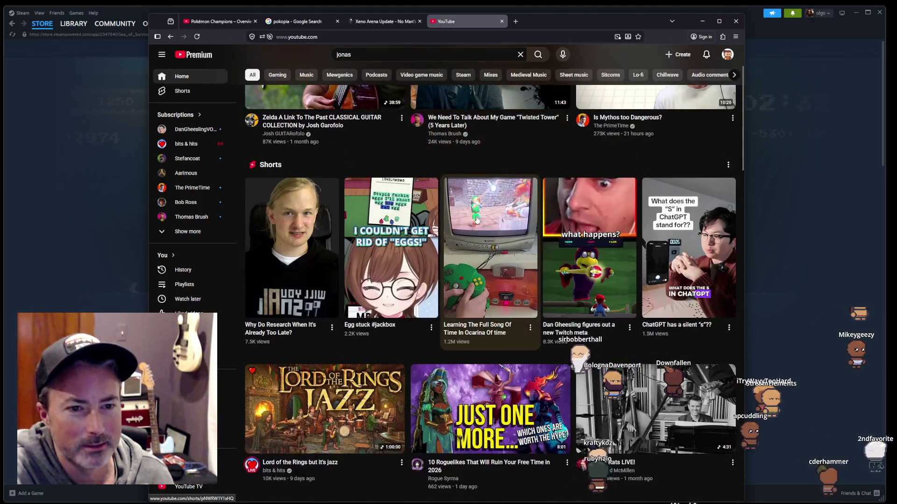
scroll(476, 219, "down", 4)
scroll(475, 218, "down", 3)
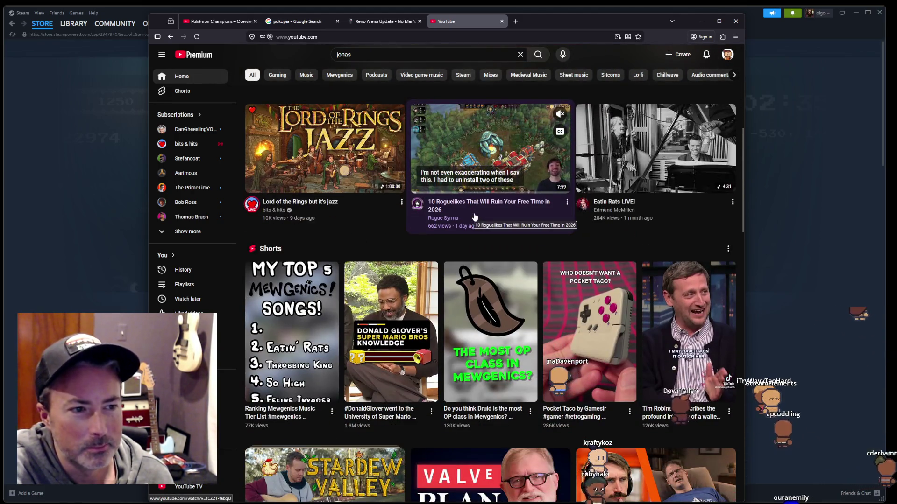
scroll(475, 217, "down", 2)
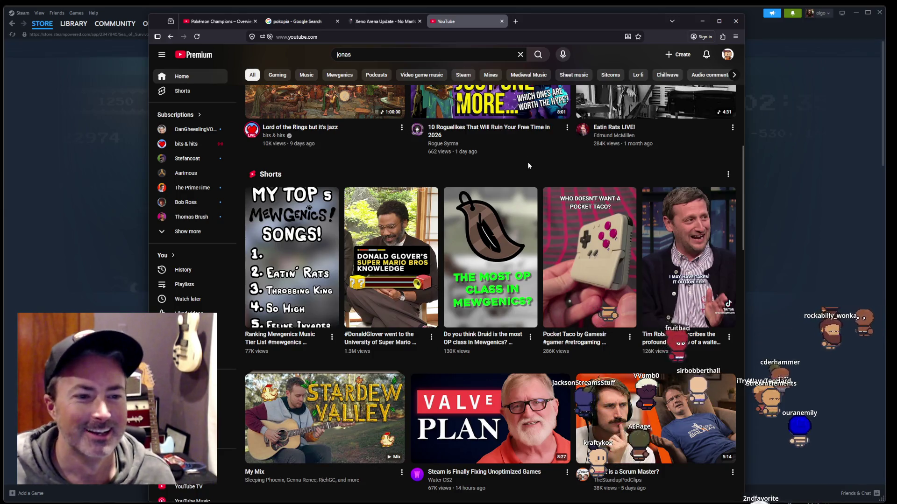
scroll(528, 165, "down", 1)
scroll(528, 165, "down", 2)
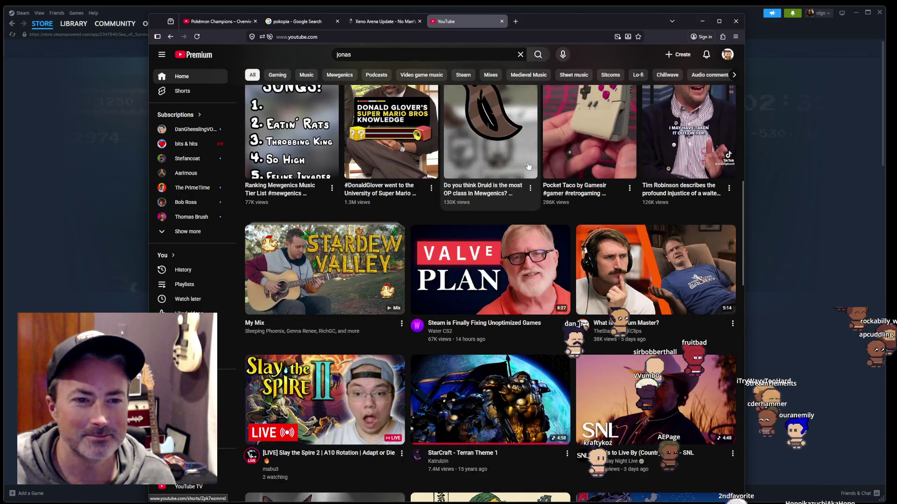
scroll(528, 165, "down", 4)
scroll(528, 165, "down", 1)
scroll(527, 165, "down", 3)
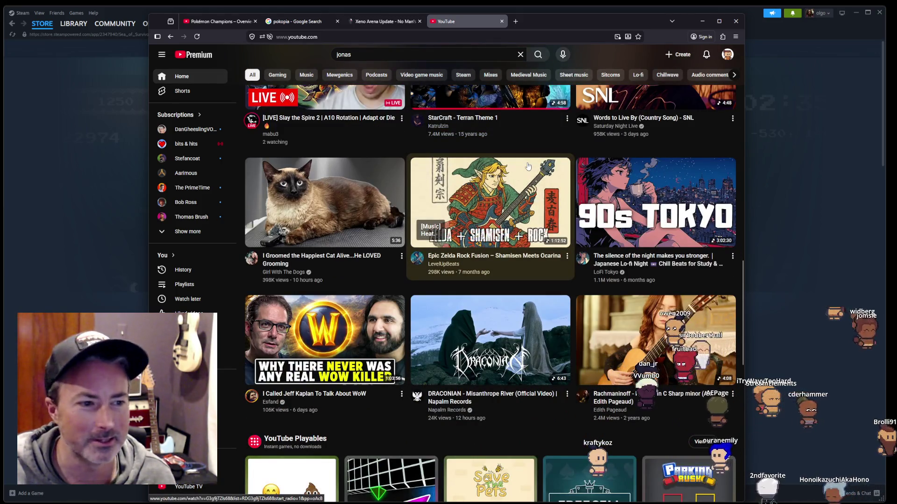
scroll(528, 166, "down", 2)
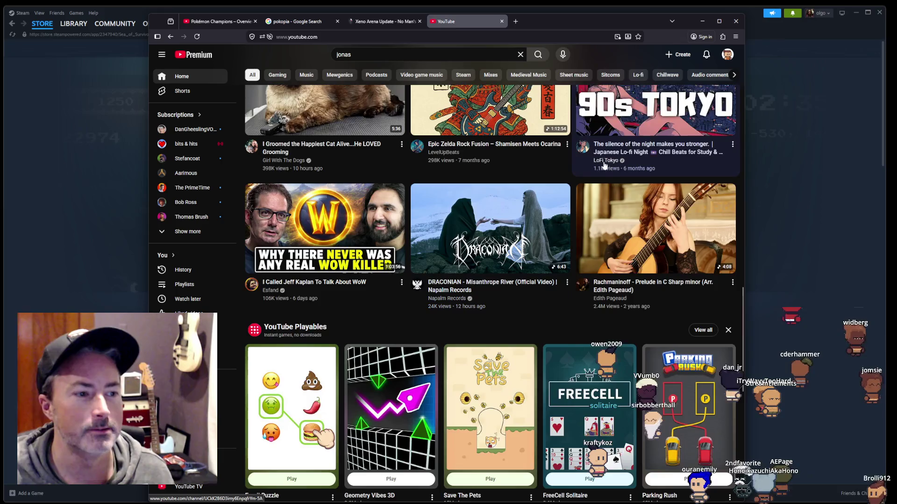
scroll(603, 164, "down", 4)
scroll(598, 165, "down", 2)
scroll(594, 166, "down", 1)
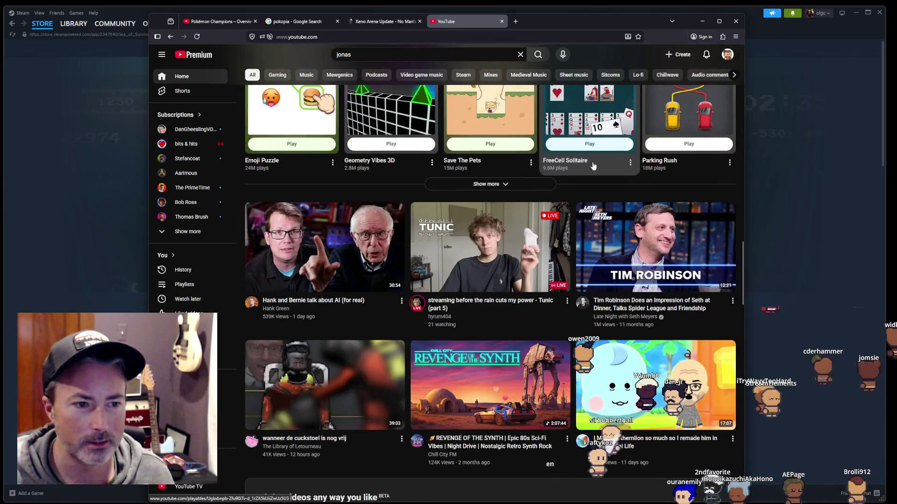
scroll(593, 166, "down", 1)
scroll(592, 166, "down", 1)
scroll(591, 166, "down", 1)
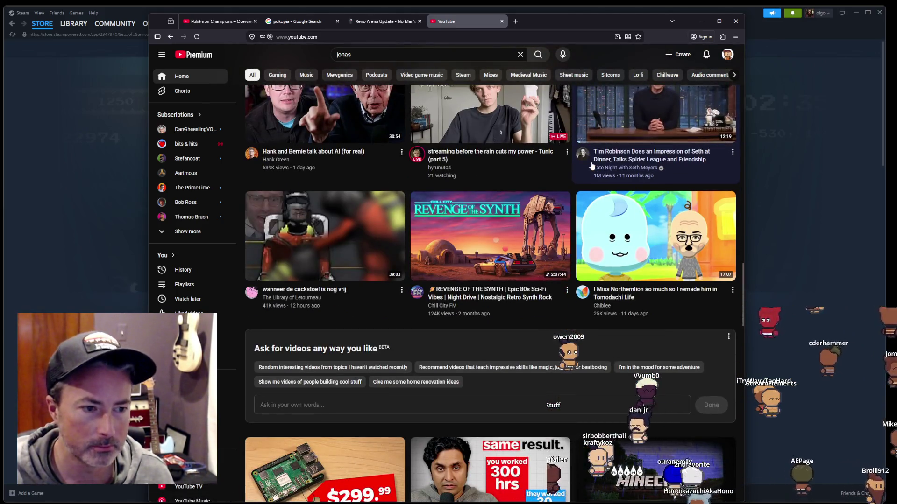
scroll(590, 164, "up", 11)
scroll(586, 163, "down", 6)
scroll(584, 162, "down", 3)
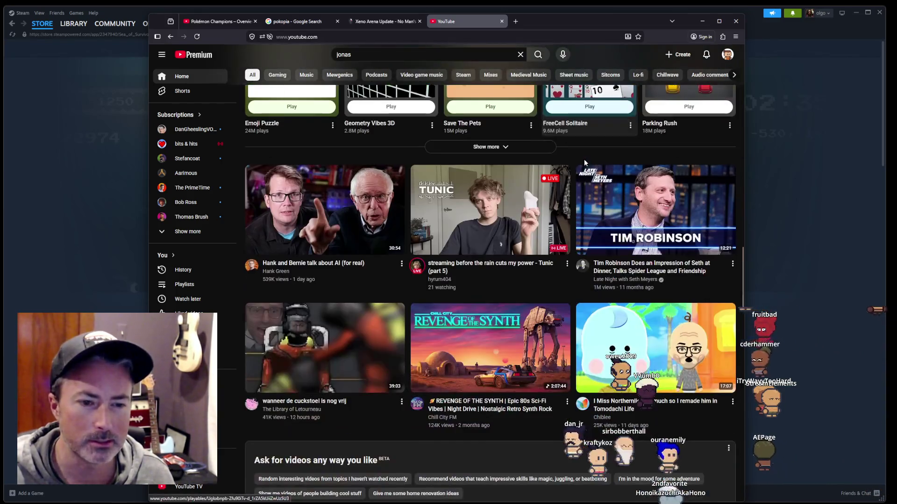
scroll(584, 159, "down", 4)
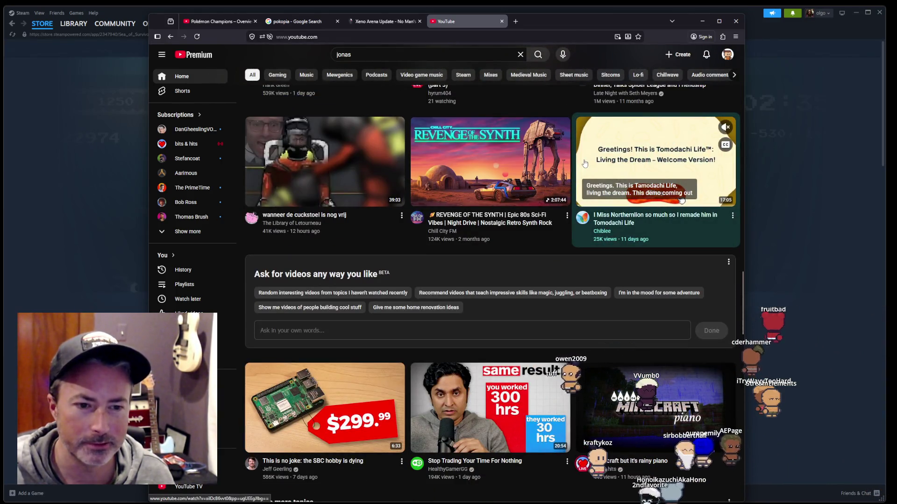
scroll(584, 162, "up", 5)
scroll(586, 156, "up", 5)
scroll(590, 147, "up", 4)
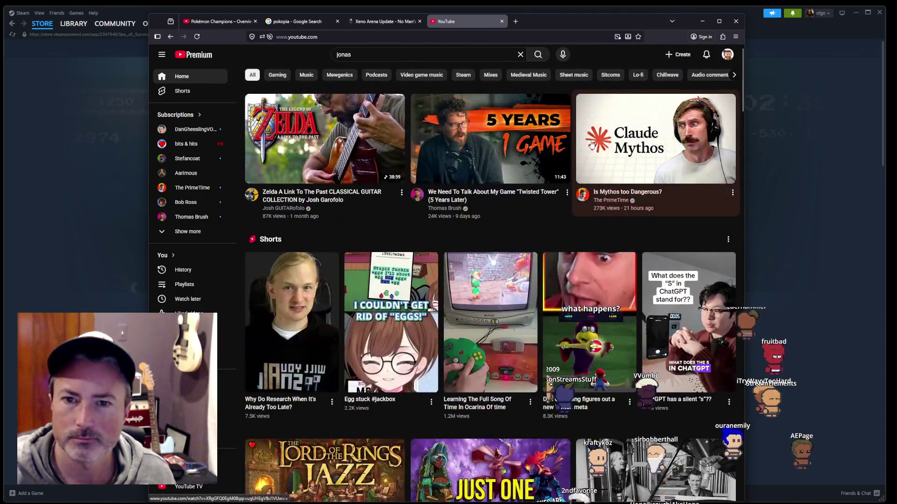
Step: Minimize the browser and switch through VS Code back to Aseprite
left_click(703, 21)
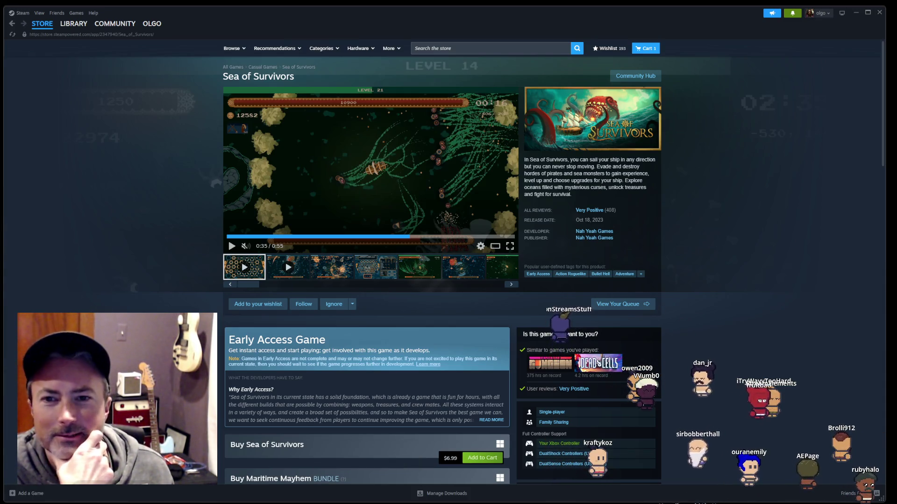
key("alt+Tab")
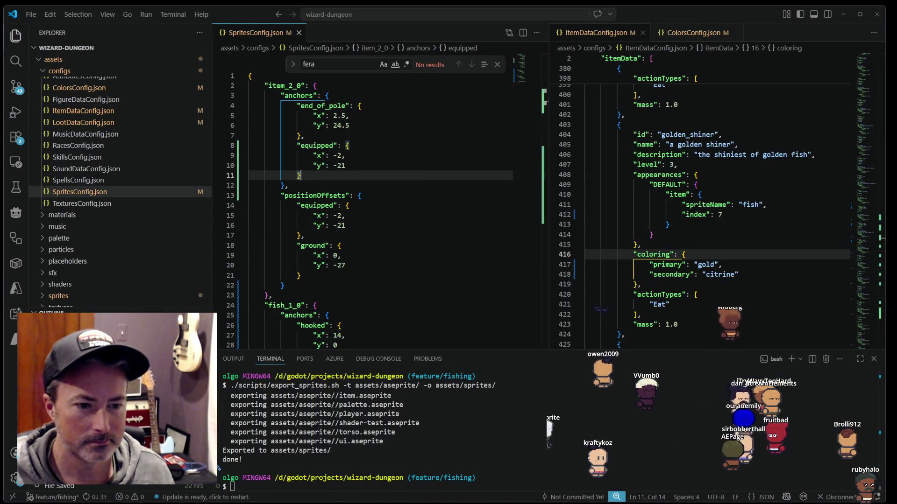
key("alt+Tab")
Step: Zoom the fish canvas out and back in, then switch to Aseprite's Home tab
scroll(493, 265, "down", 2)
scroll(493, 265, "down", 1)
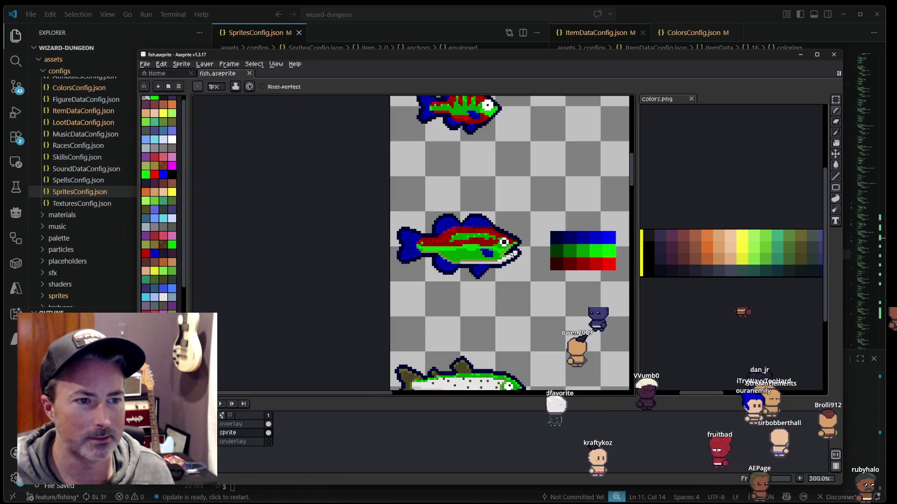
scroll(493, 265, "up", 2)
scroll(491, 280, "up", 1)
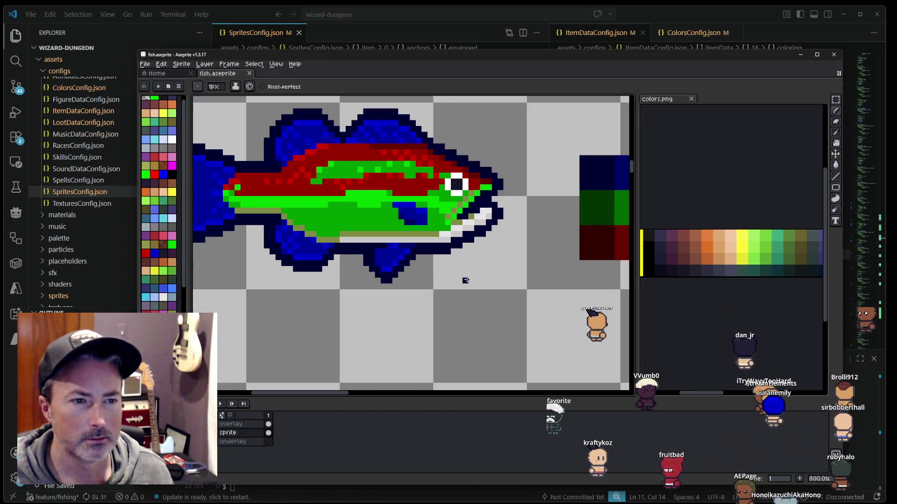
scroll(490, 299, "up", 1)
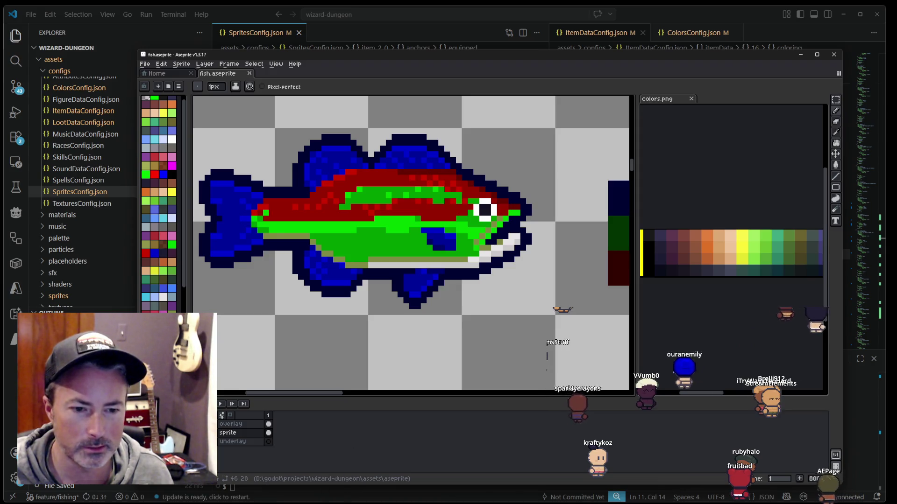
key("ctrl+Tab")
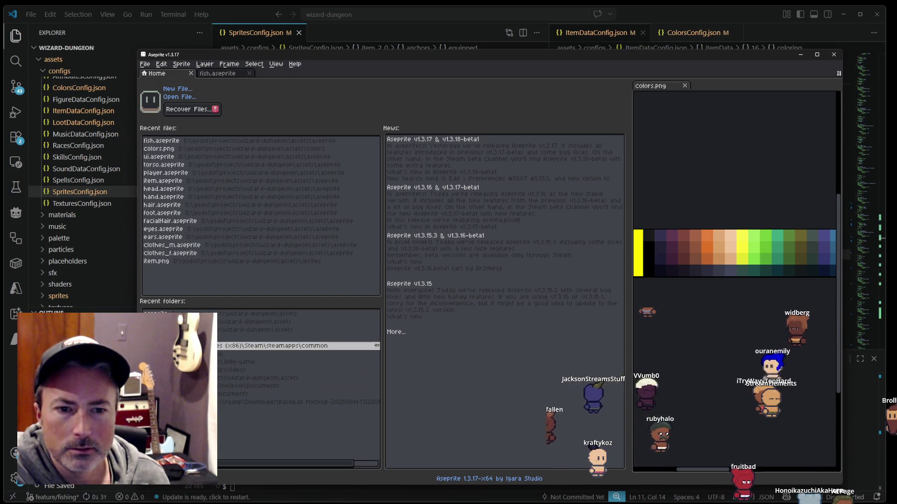
Step: Open Sheet (8).png from Downloads and pan to bring its fish sprites into view
left_click(148, 67)
mouse_move(165, 90)
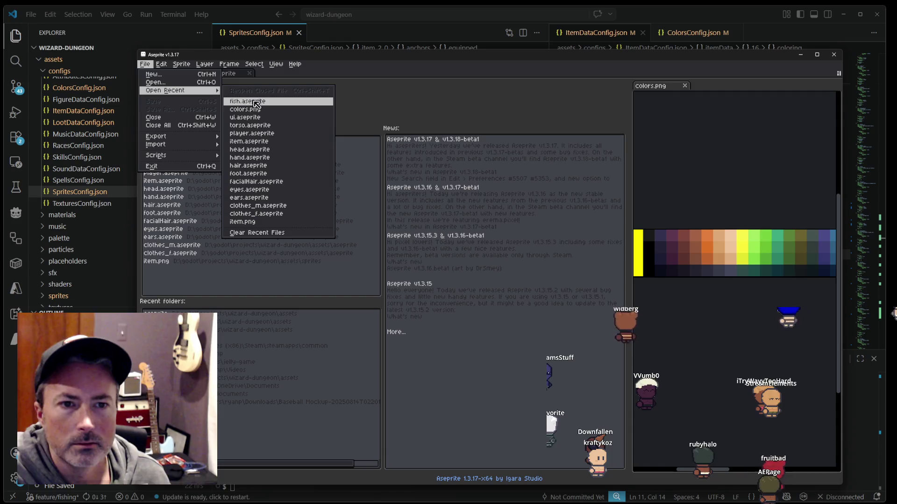
key("Escape")
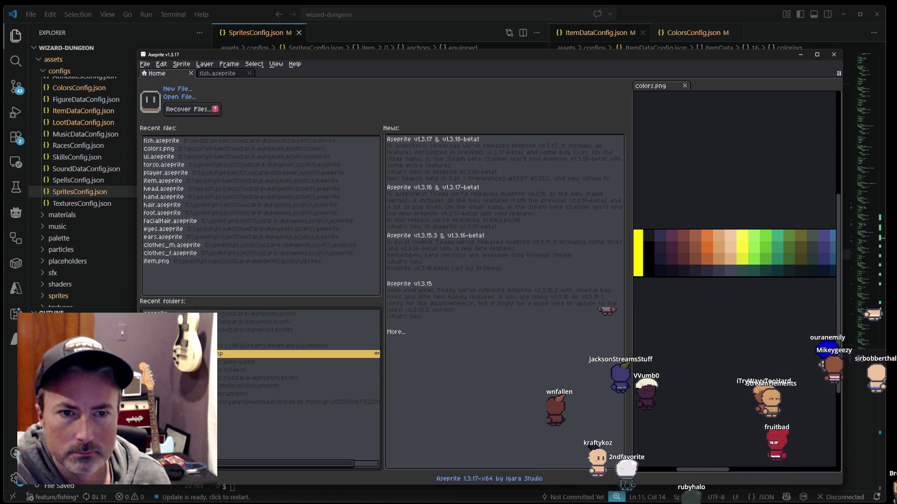
left_click(196, 354)
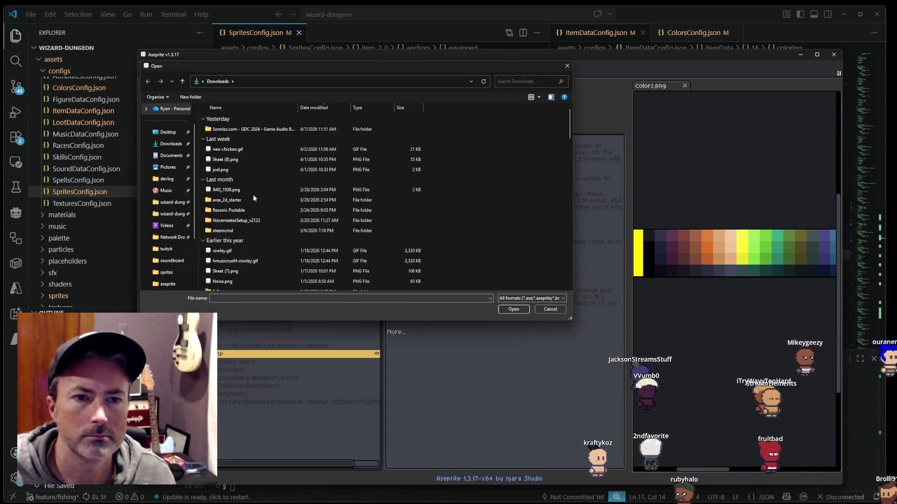
double_click(250, 159)
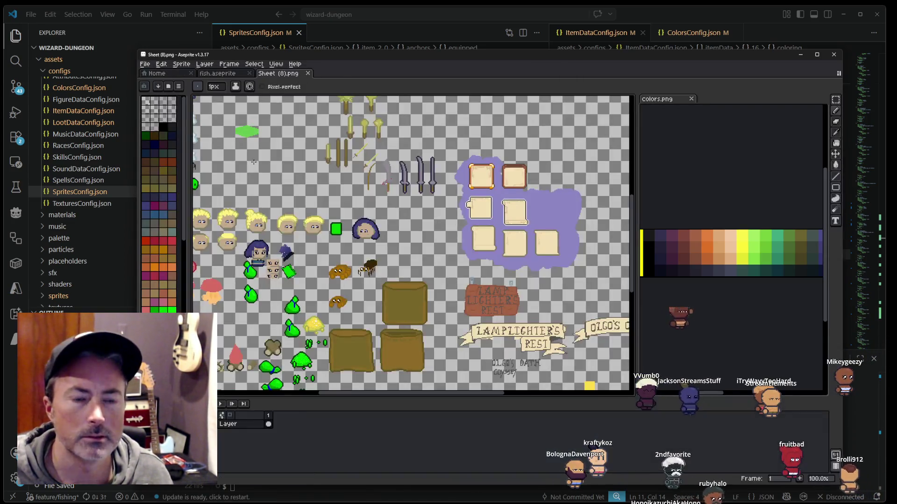
left_click_drag(307, 197, 402, 135)
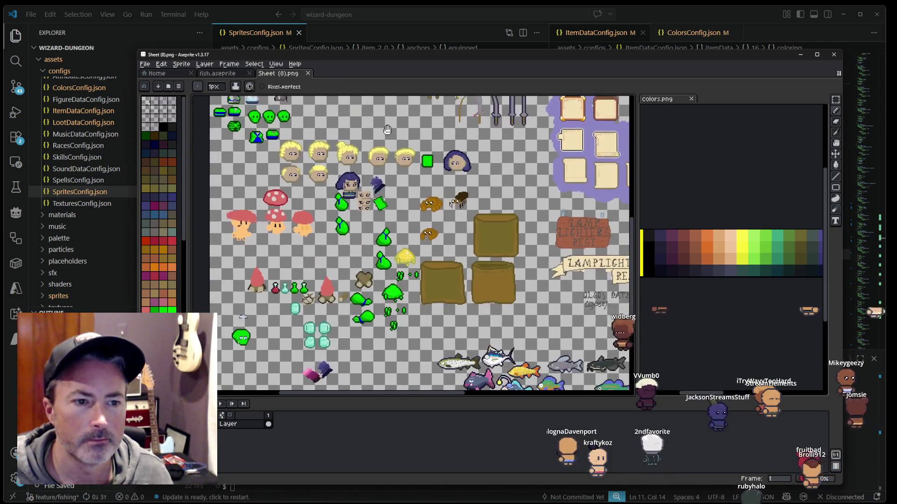
Step: Zoom in on Sheet (8).png's bass, dab a dark pixel on its blue patch, then return to fish.aseprite
scroll(501, 254, "up", 3)
scroll(389, 103, "down", 2)
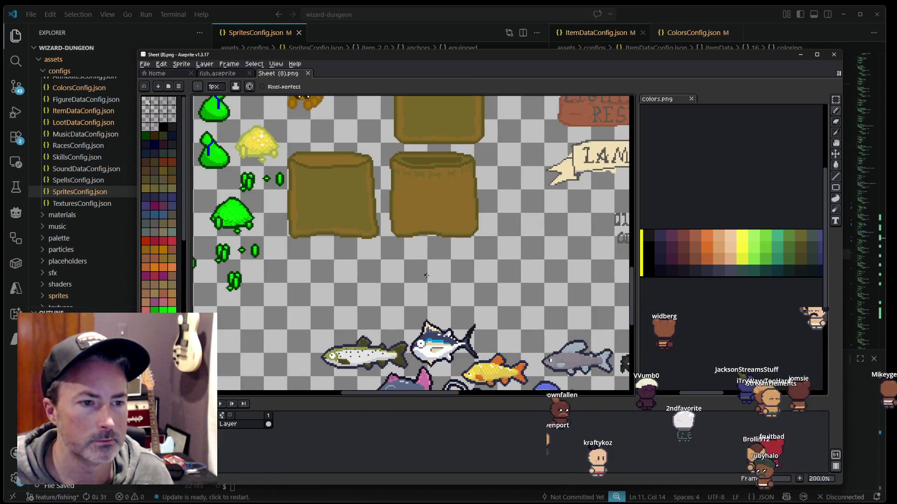
left_click_drag(397, 299, 397, 159)
scroll(493, 244, "up", 1)
scroll(486, 262, "up", 1)
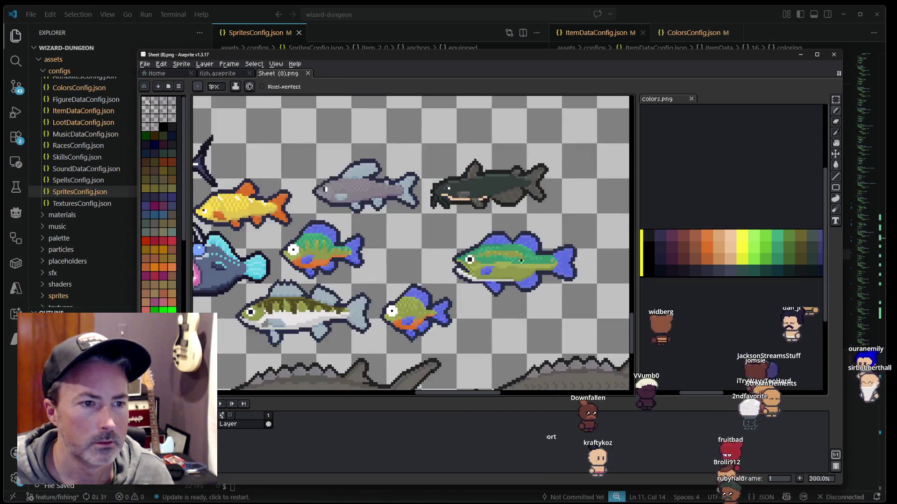
scroll(477, 280, "up", 1)
scroll(469, 295, "up", 1)
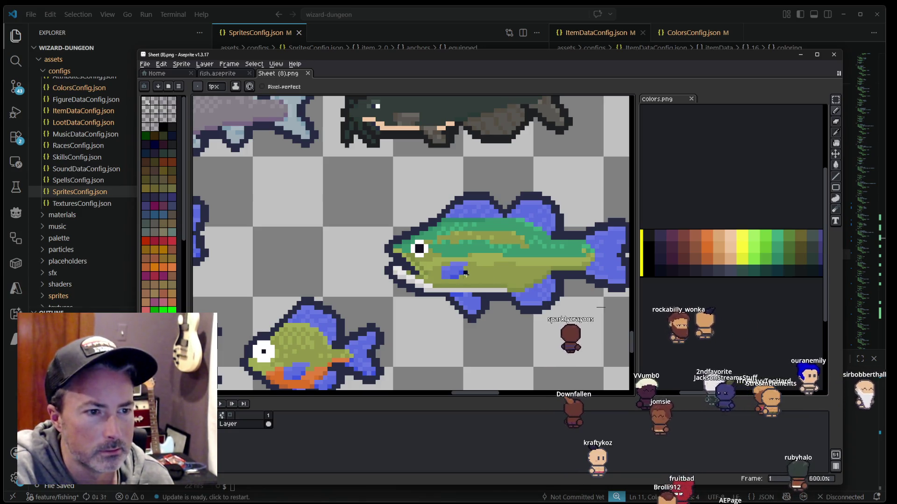
left_click(448, 273)
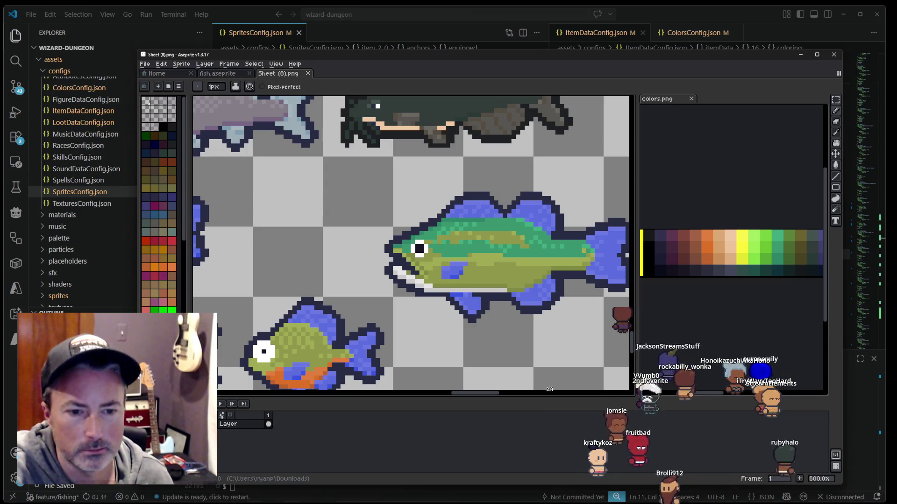
key("alt+Tab")
key("alt+Tab")
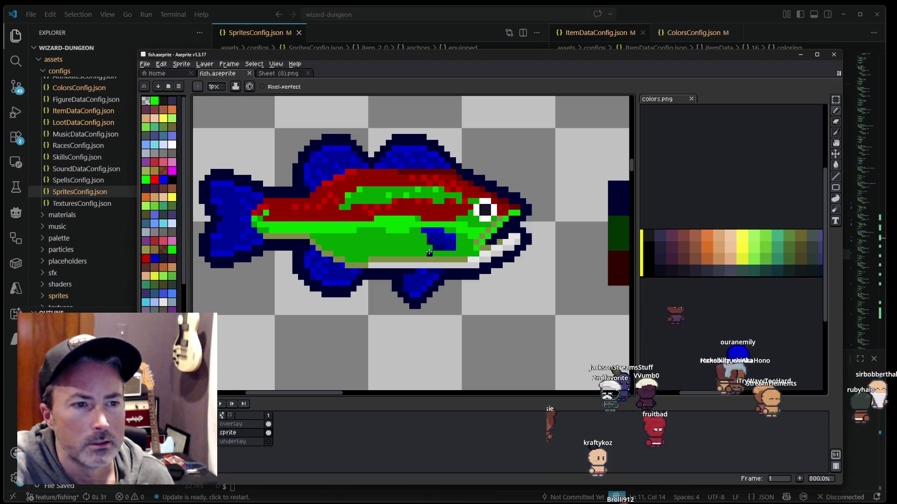
key("i")
left_click_drag(432, 247, 312, 246)
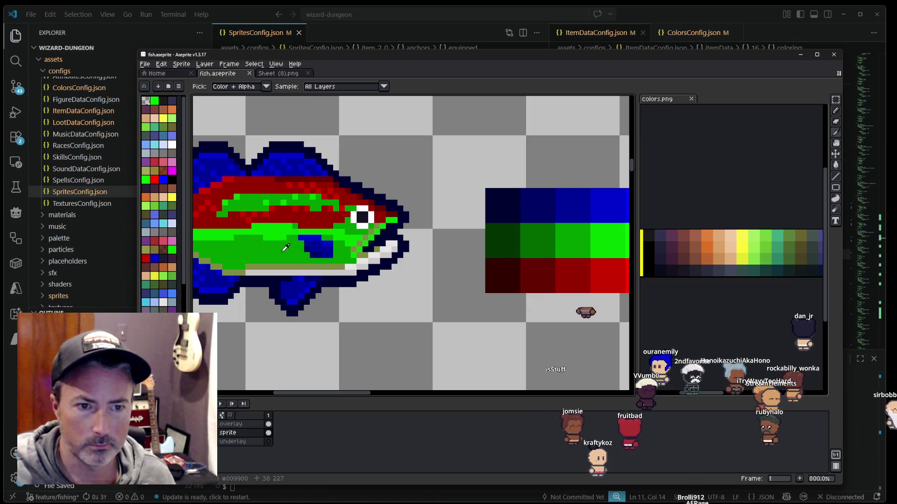
key("shift+r")
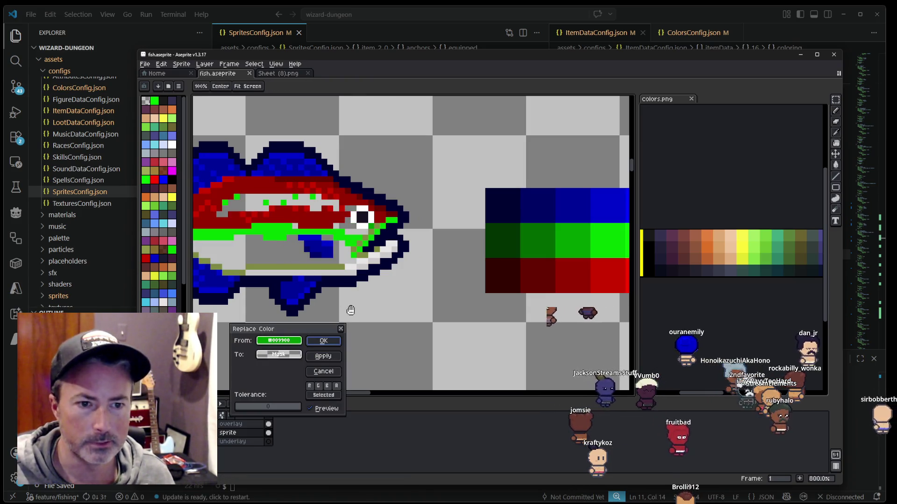
key("Escape")
scroll(348, 304, "down", 6)
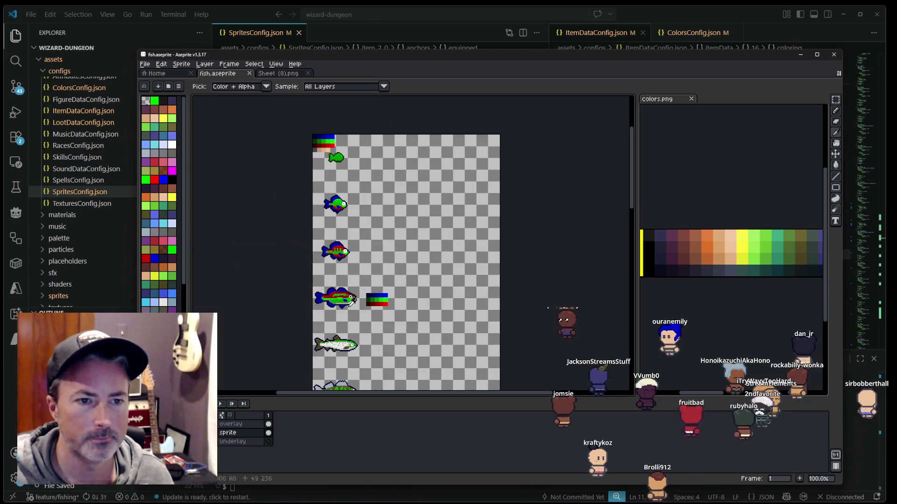
scroll(348, 293, "down", 5)
scroll(379, 175, "down", 5)
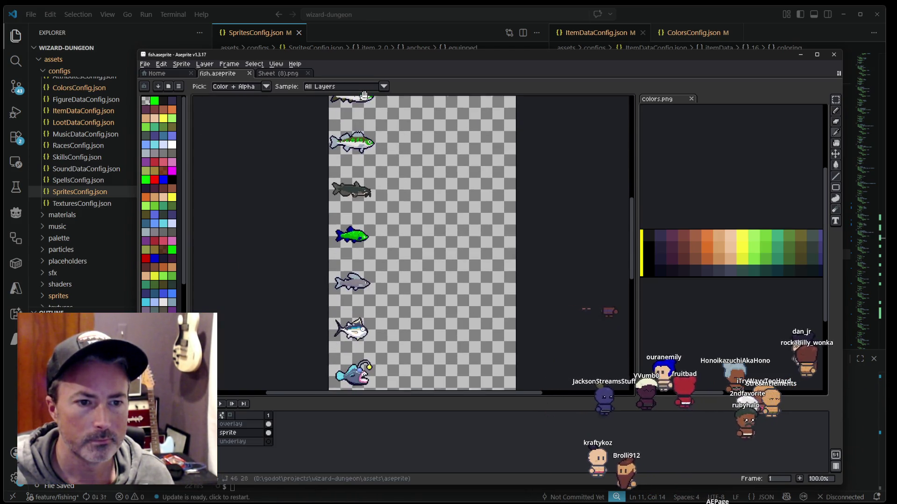
scroll(378, 175, "down", 3)
scroll(379, 187, "up", 1)
scroll(381, 200, "up", 2)
scroll(382, 218, "down", 4)
scroll(365, 293, "up", 3)
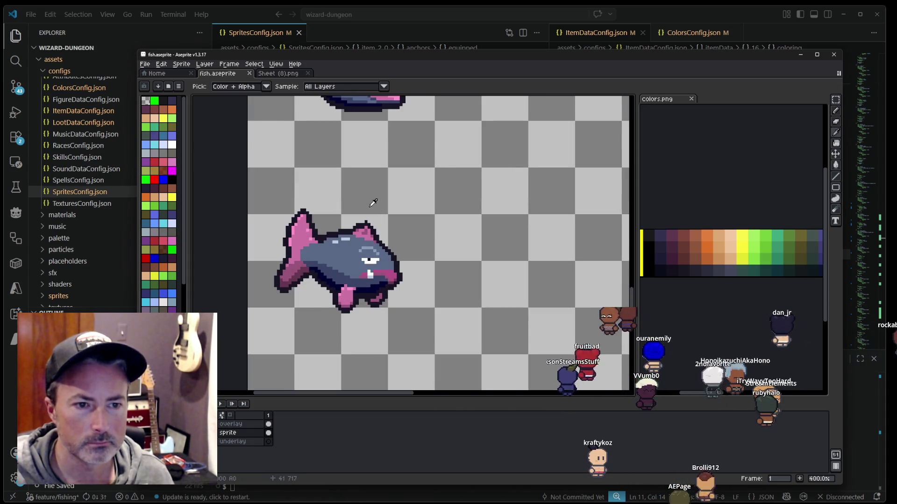
scroll(373, 201, "down", 3)
scroll(371, 277, "up", 1)
scroll(366, 225, "up", 2)
scroll(355, 253, "up", 1)
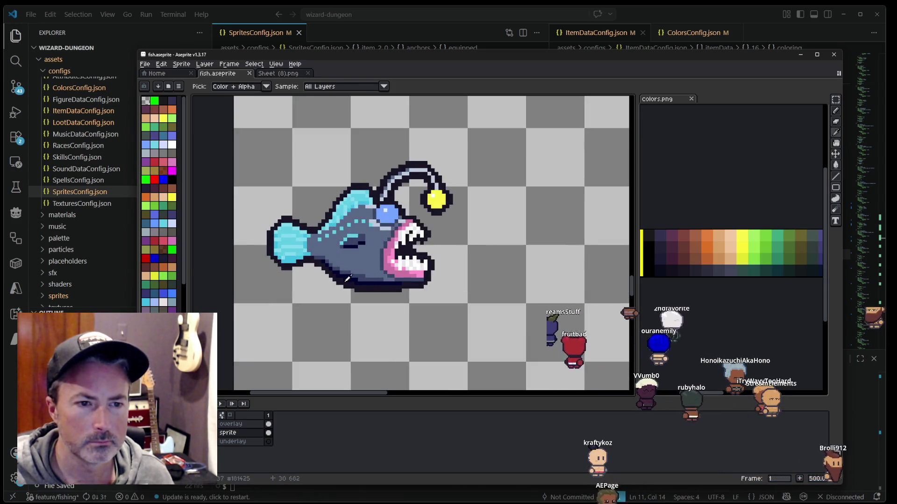
scroll(346, 278, "up", 4)
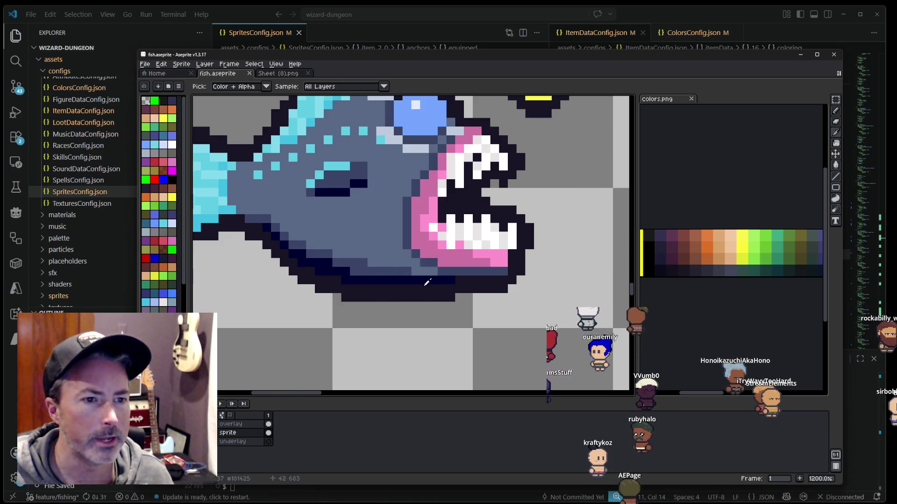
scroll(428, 282, "down", 3)
left_click_drag(373, 196, 364, 321)
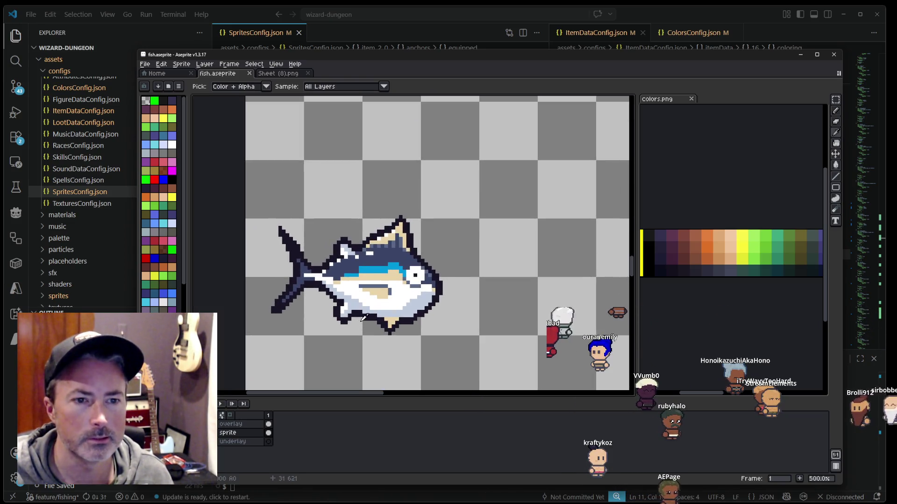
left_click_drag(368, 187, 367, 299)
left_click_drag(366, 208, 369, 336)
left_click_drag(374, 249, 371, 310)
mouse_move(366, 185)
left_mouse_down()
mouse_move(366, 284)
mouse_move(380, 215)
mouse_move(383, 317)
left_mouse_up()
left_click_drag(380, 210, 374, 320)
mouse_move(369, 196)
left_mouse_down()
mouse_move(368, 356)
mouse_move(371, 280)
mouse_move(286, 289)
left_mouse_up()
scroll(371, 280, "up", 2)
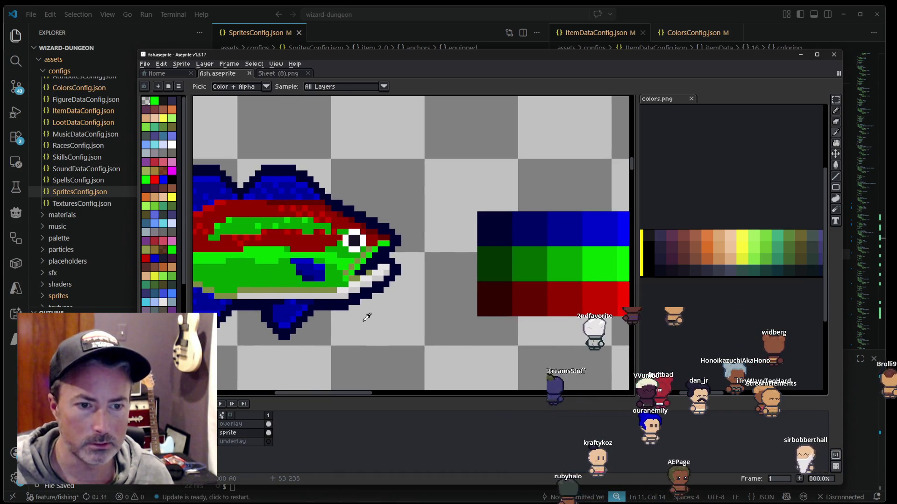
Step: Run Replace Color with dark green #006600 as the replacement and apply it
key("m")
key("shift+r")
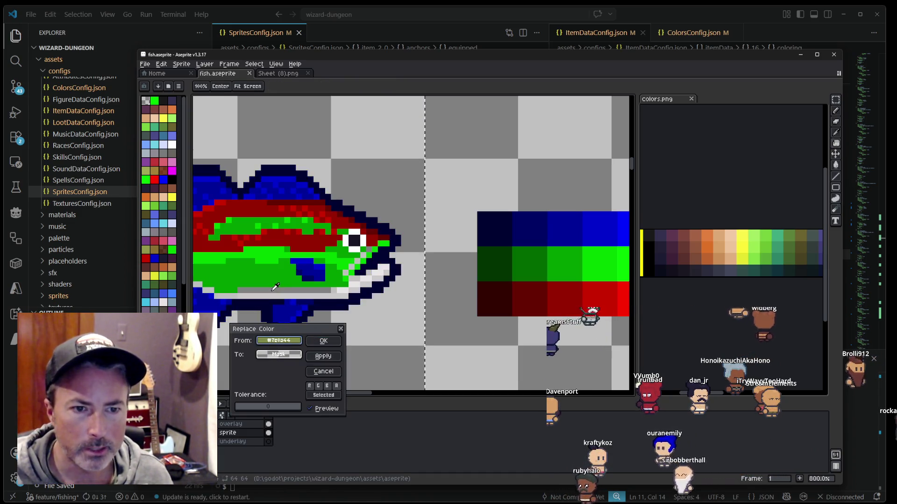
left_click(537, 261)
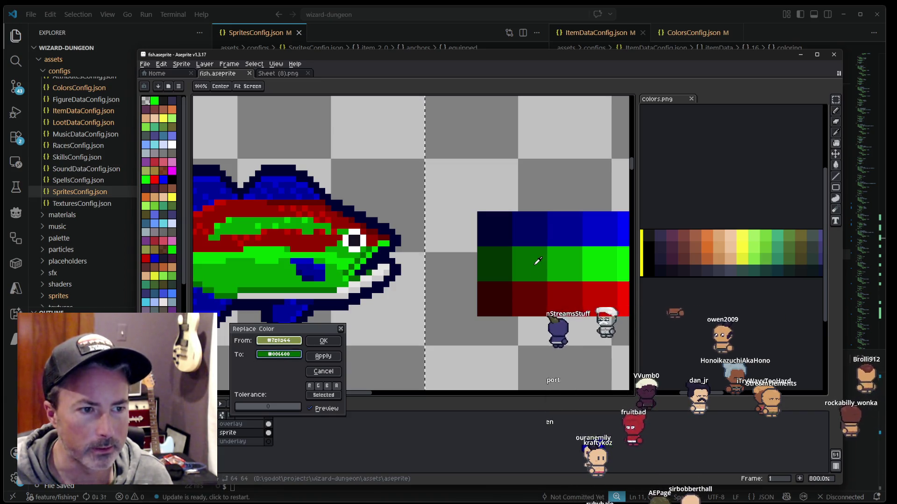
left_click(323, 341)
Step: Undo the red recolouring so both bass turn green, and marquee-select the lower bass
left_click_drag(328, 328, 453, 320)
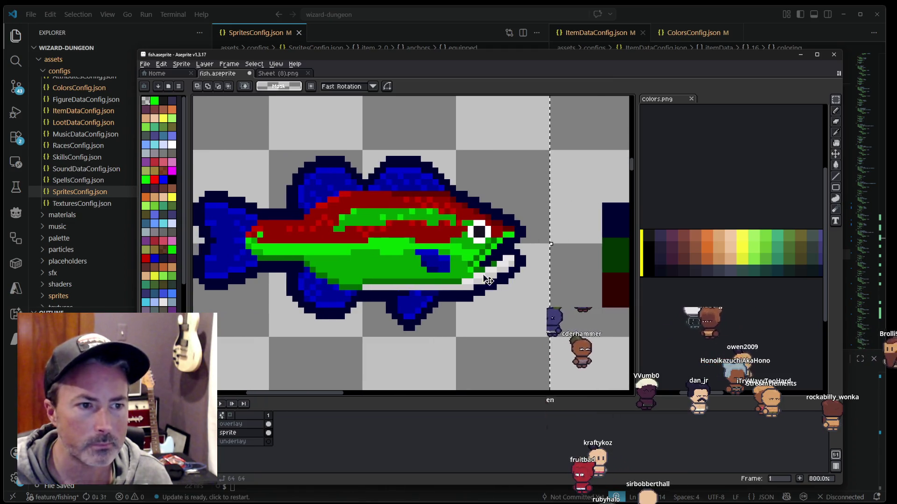
scroll(433, 210, "down", 1)
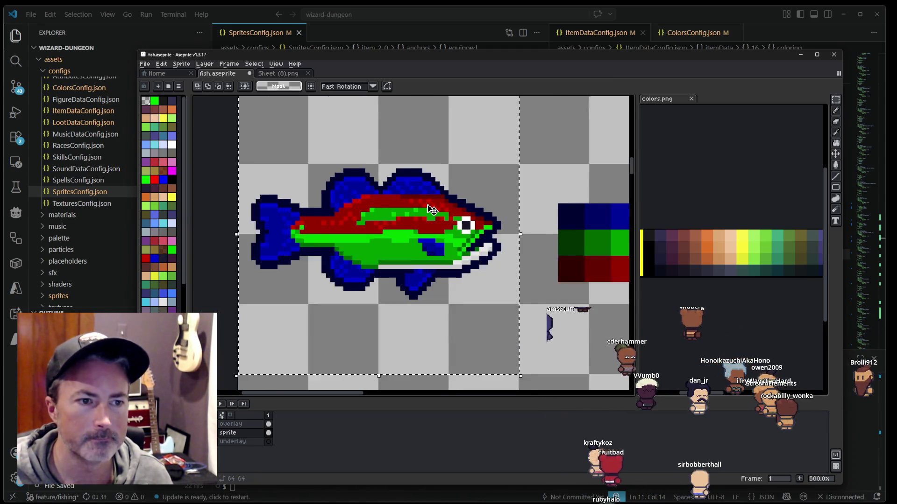
scroll(432, 210, "down", 1)
left_click_drag(454, 280, 415, 177)
scroll(404, 248, "down", 1)
scroll(404, 248, "down", 1)
left_click_drag(403, 122, 404, 248)
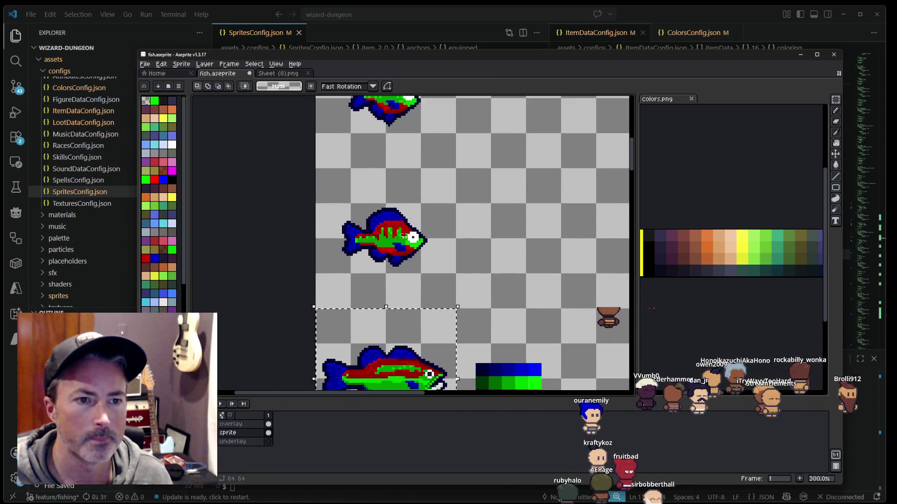
scroll(406, 198, "up", 2)
scroll(408, 234, "up", 1)
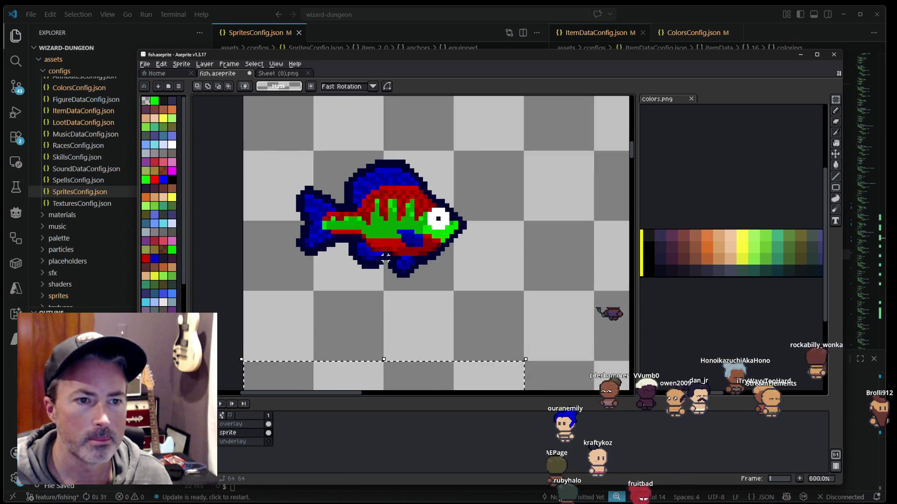
scroll(408, 241, "up", 1)
scroll(407, 240, "up", 2)
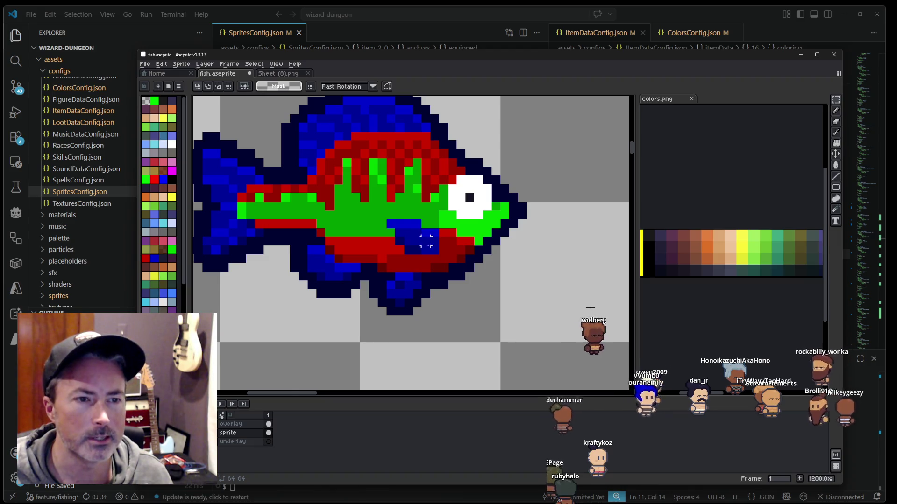
scroll(425, 241, "down", 2)
scroll(411, 280, "down", 3)
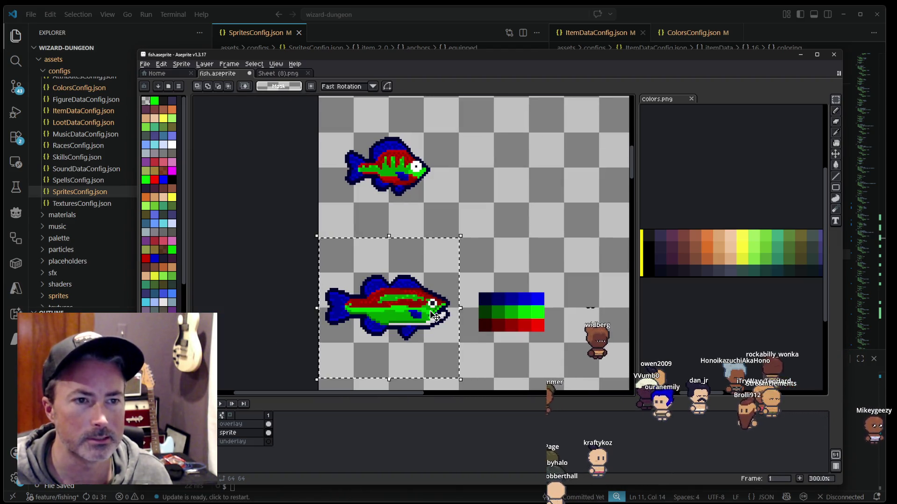
key("ctrl+z")
key("ctrl+z")
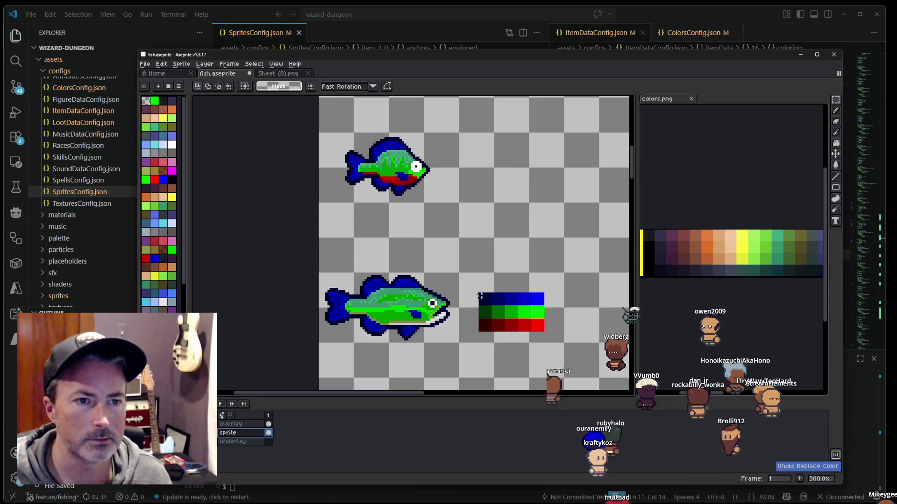
left_click_drag(318, 237, 460, 379)
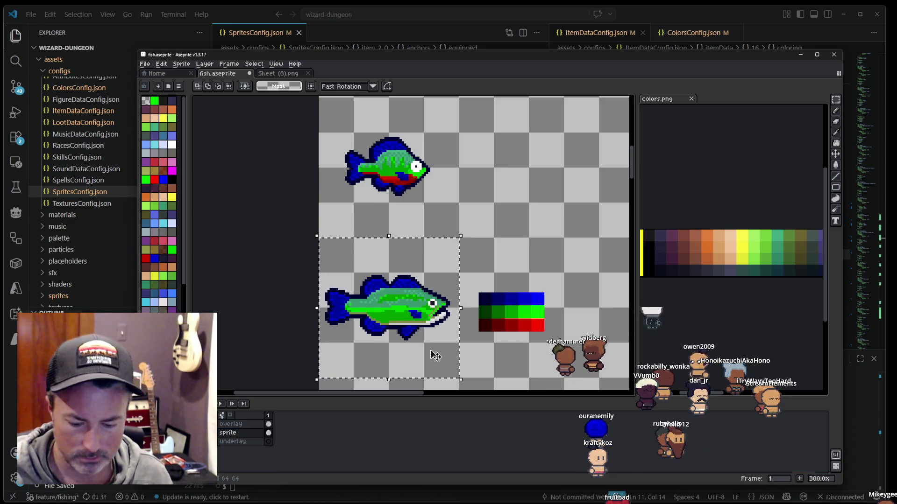
Step: In Replace Color on the selected bass, try the teal shades as From with red as To
key("shift+r")
scroll(427, 348, "up", 3)
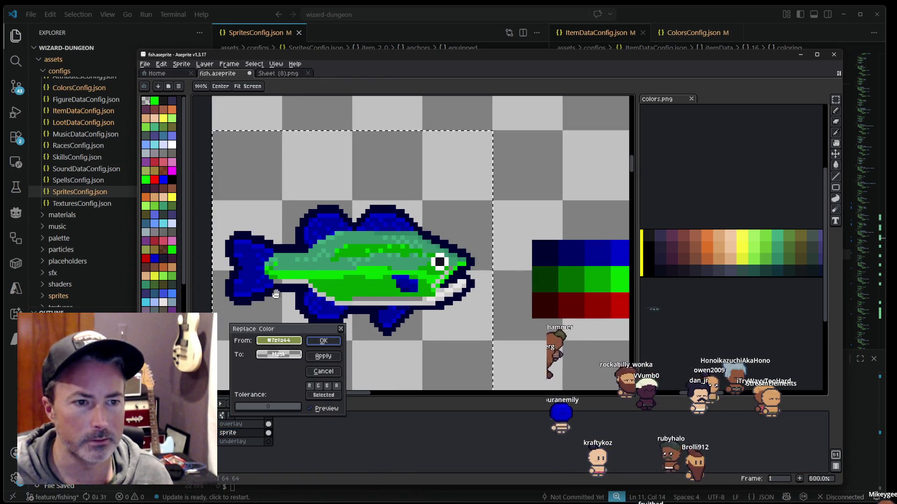
scroll(418, 321, "up", 1)
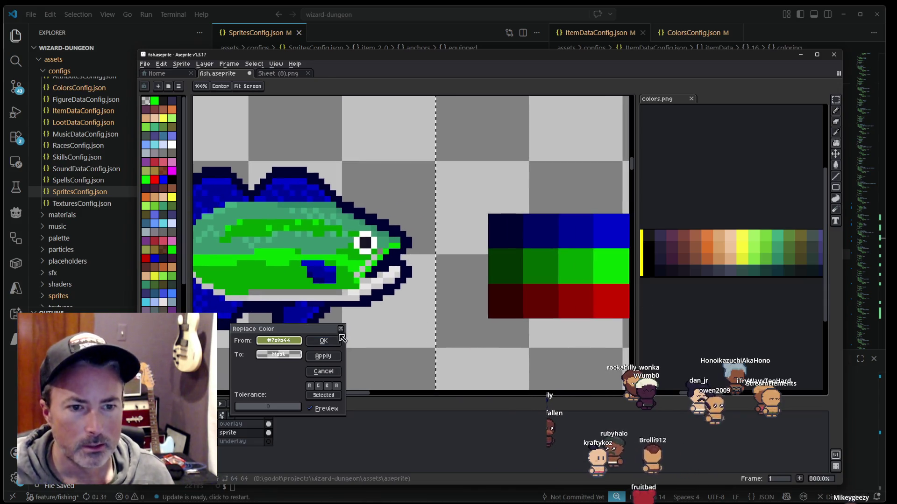
right_click(510, 295)
right_click(536, 266)
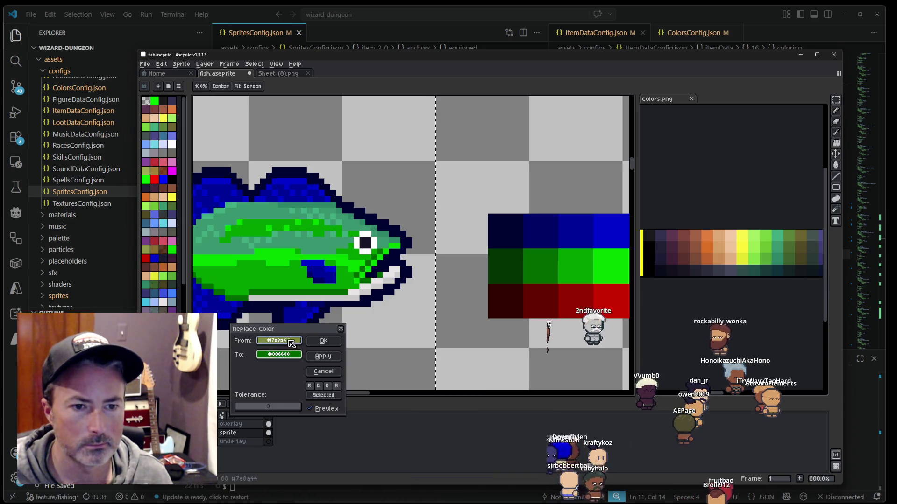
left_click_drag(291, 344, 364, 364)
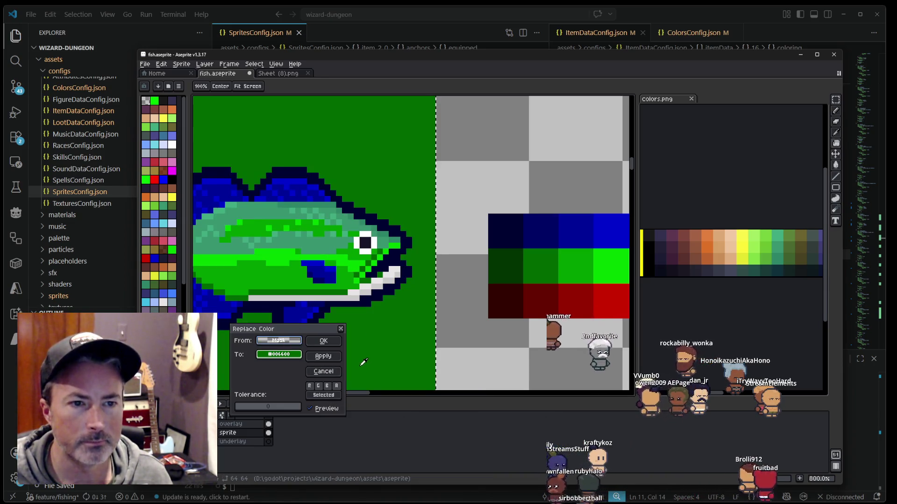
left_click(352, 224)
left_click(349, 233)
scroll(349, 232, "right", 3)
left_click(560, 293)
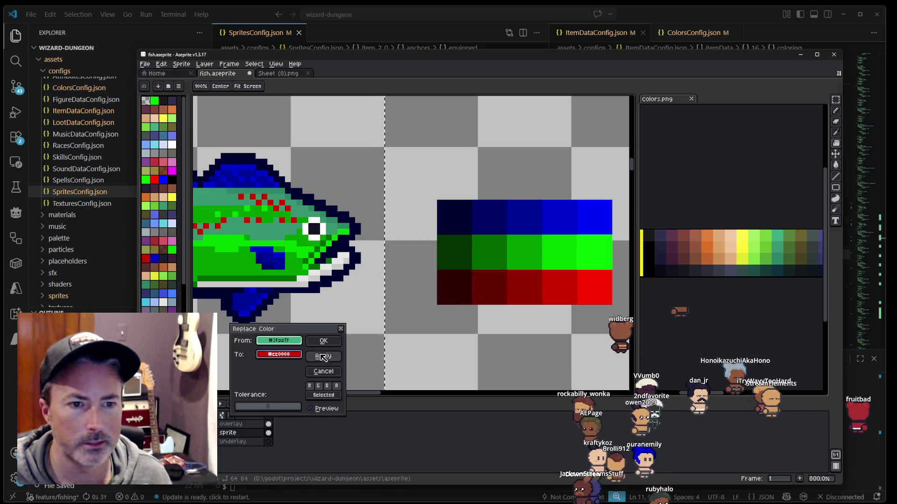
Step: Set From to the bass's darker green and To to dark red #660000
scroll(360, 220, "down", 2)
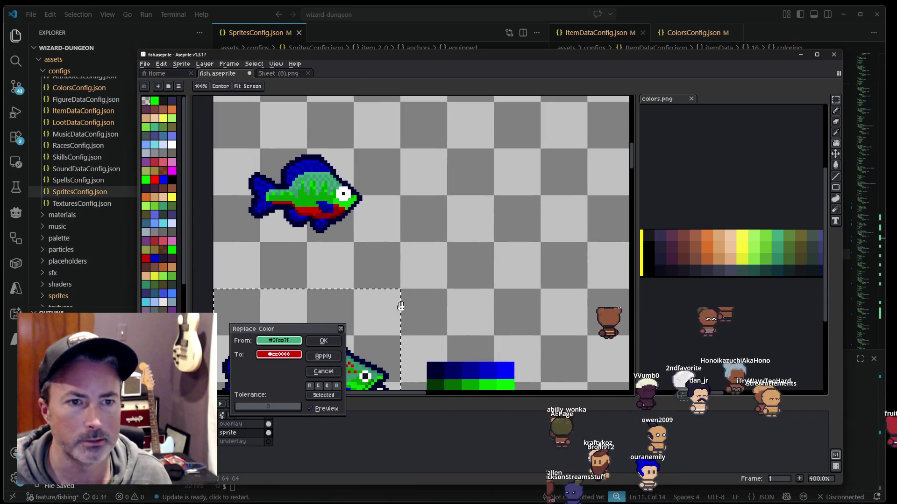
scroll(367, 201, "down", 2)
scroll(369, 208, "down", 2)
scroll(367, 233, "down", 2)
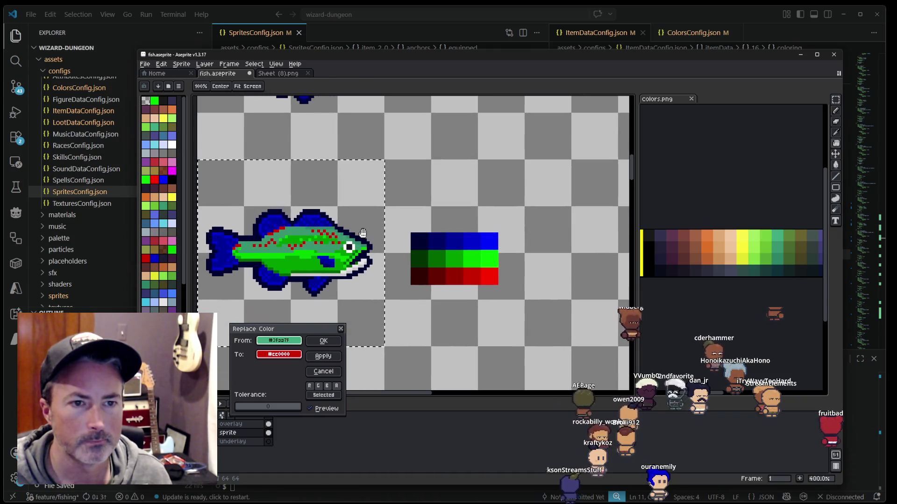
scroll(364, 251, "down", 1)
scroll(363, 251, "up", 2)
scroll(364, 252, "up", 1)
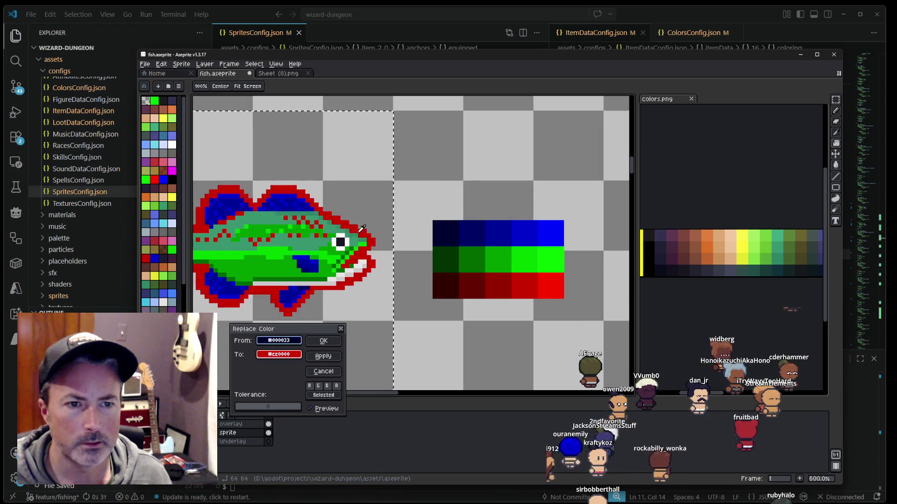
left_click(335, 303)
left_click(289, 219)
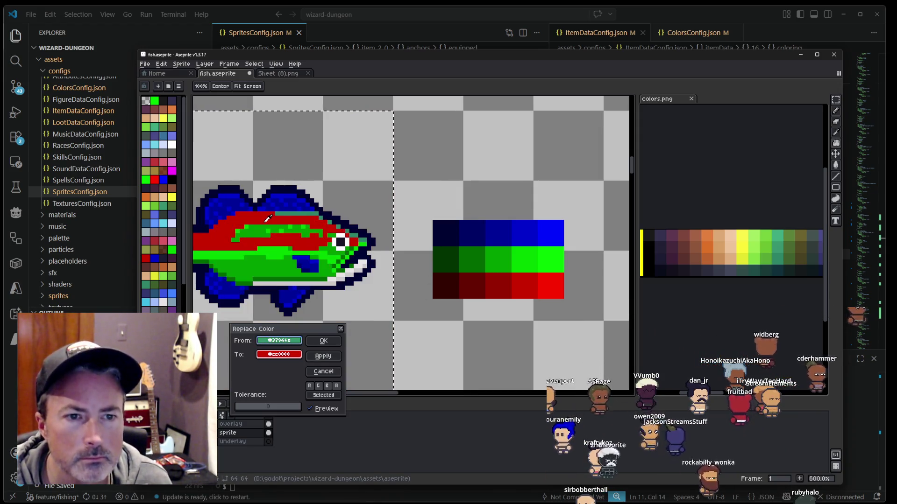
right_click(499, 280)
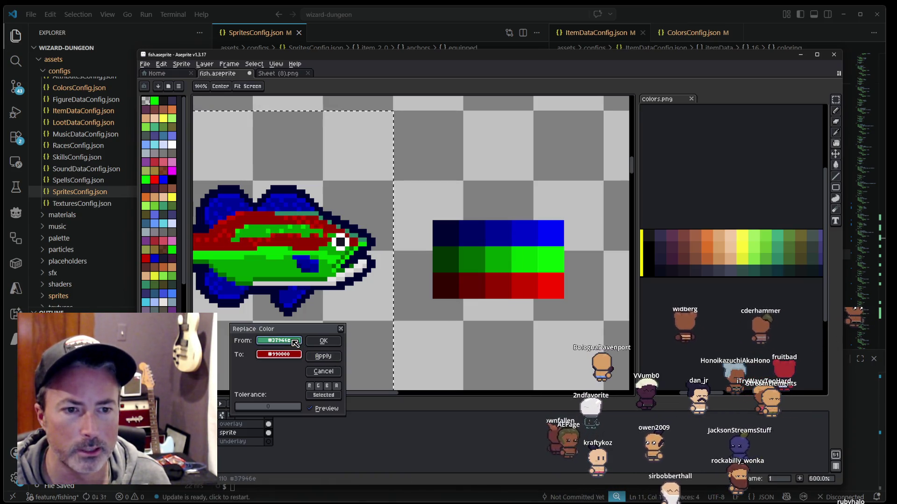
left_click(303, 211)
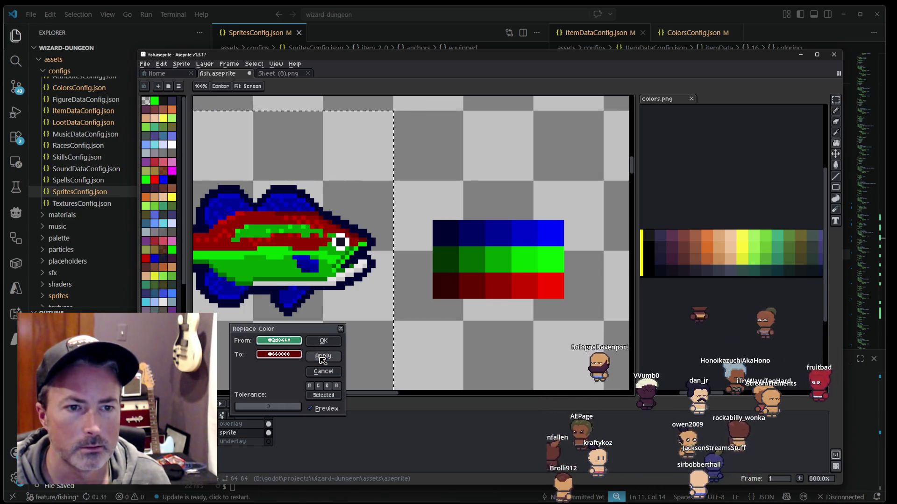
Step: Frame the whole bass and apply the dark red replacement
left_click_drag(335, 272, 412, 278)
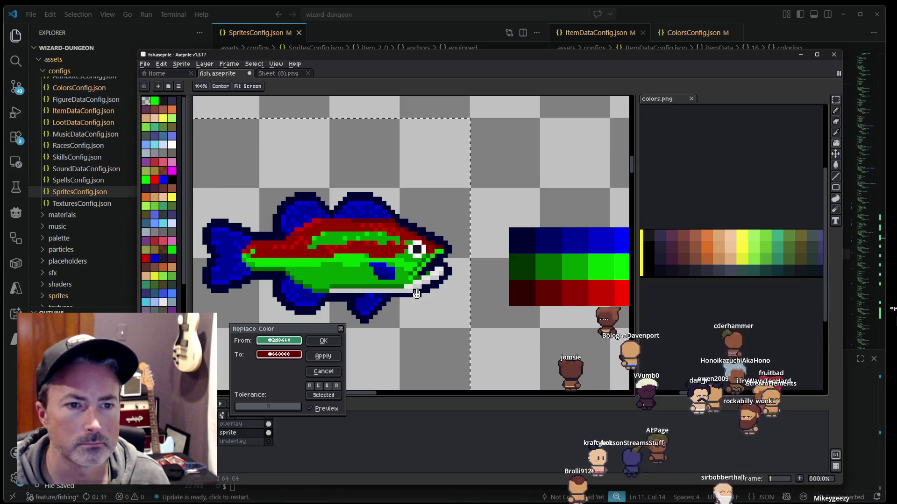
scroll(427, 213, "up", 5)
left_click_drag(427, 213, 424, 297)
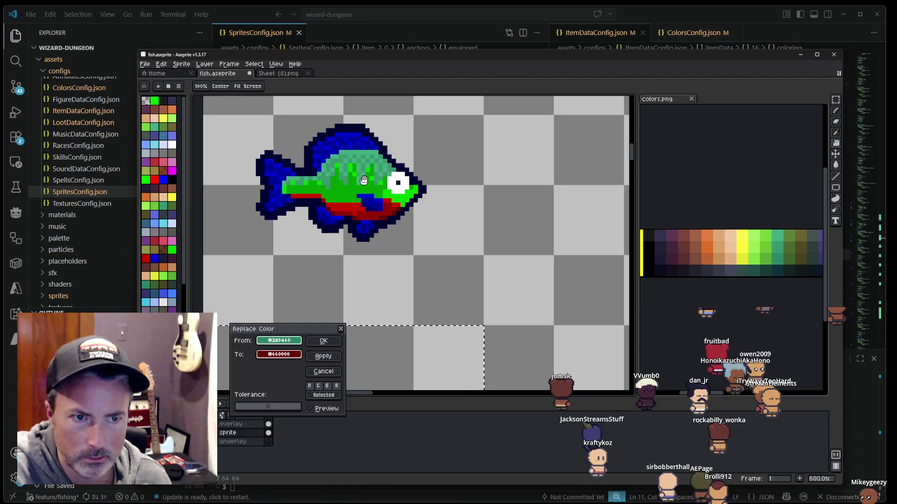
scroll(386, 196, "down", 5)
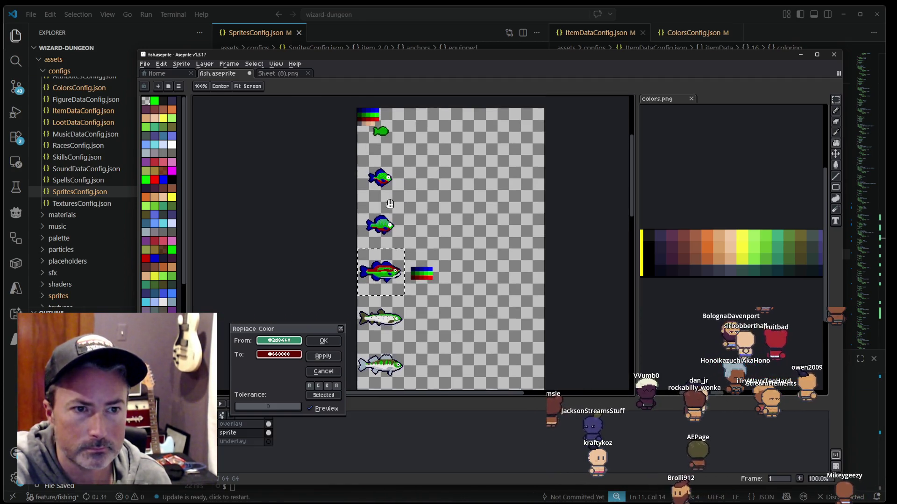
scroll(376, 259, "up", 3)
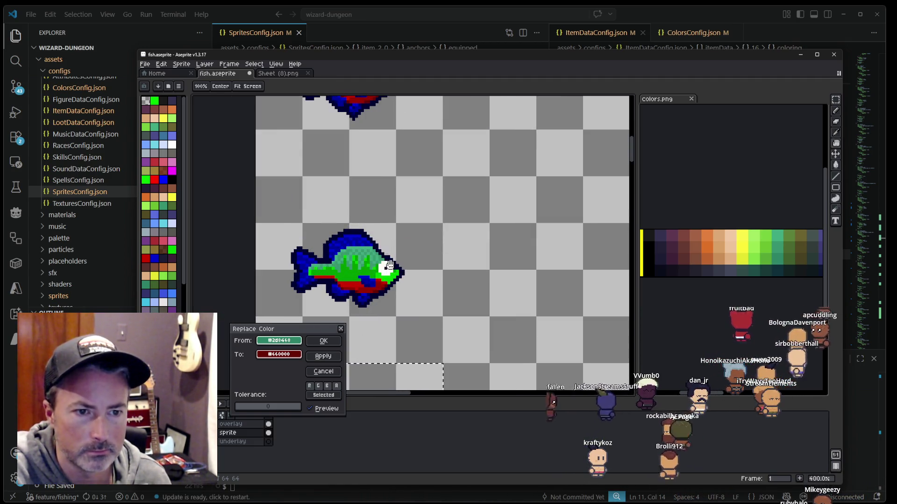
left_click_drag(376, 260, 401, 193)
scroll(402, 181, "up", 2)
left_click_drag(370, 132, 371, 167)
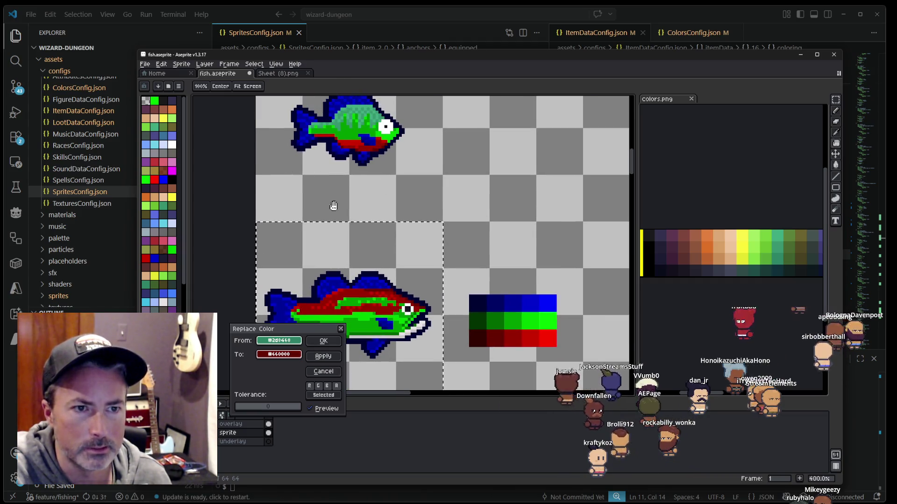
left_click_drag(329, 196, 336, 102)
left_click(329, 339)
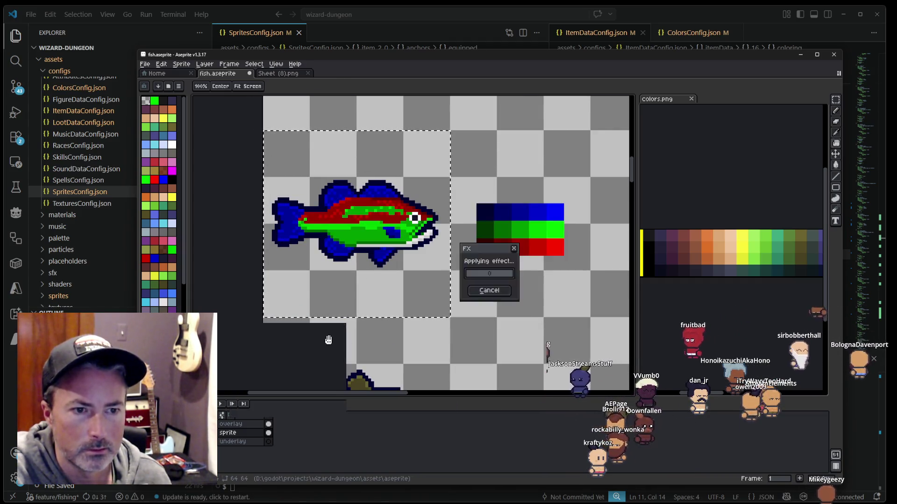
key("m")
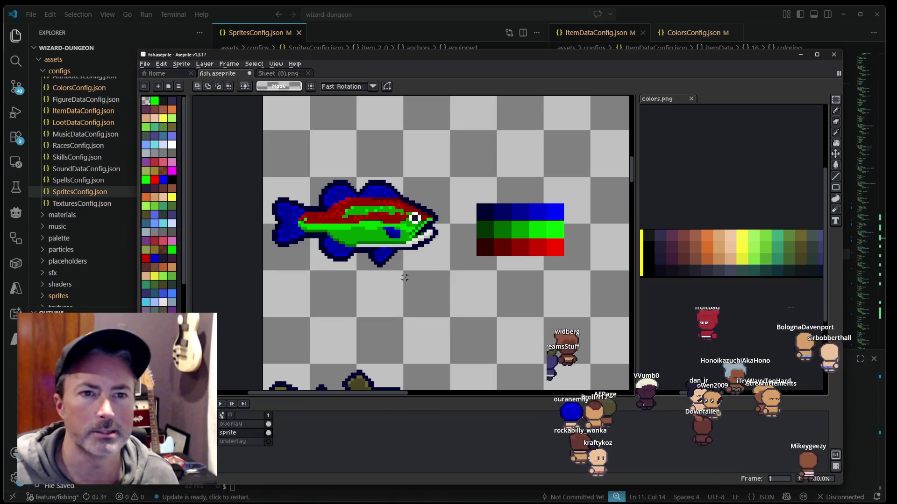
left_click_drag(402, 277, 415, 162)
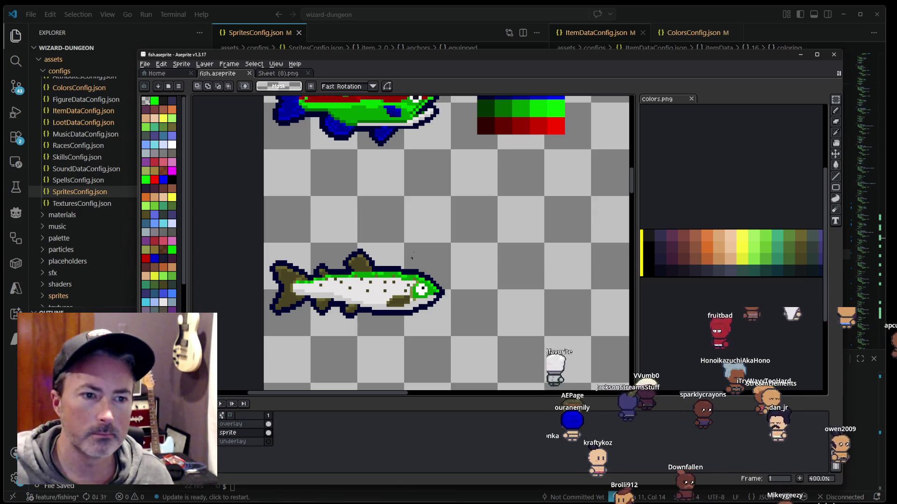
Step: Marquee-select the red, green and blue swatch beside the bass and cut it out
left_click_drag(411, 264, 415, 340)
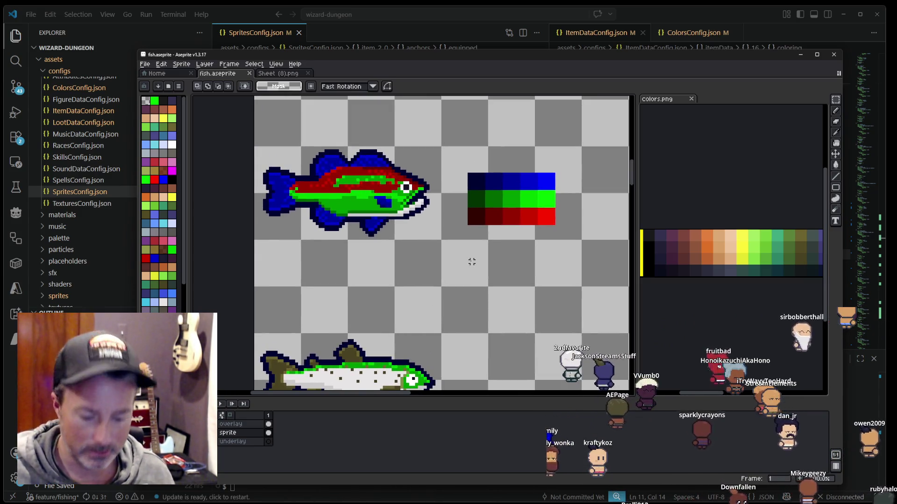
left_click_drag(462, 236, 566, 151)
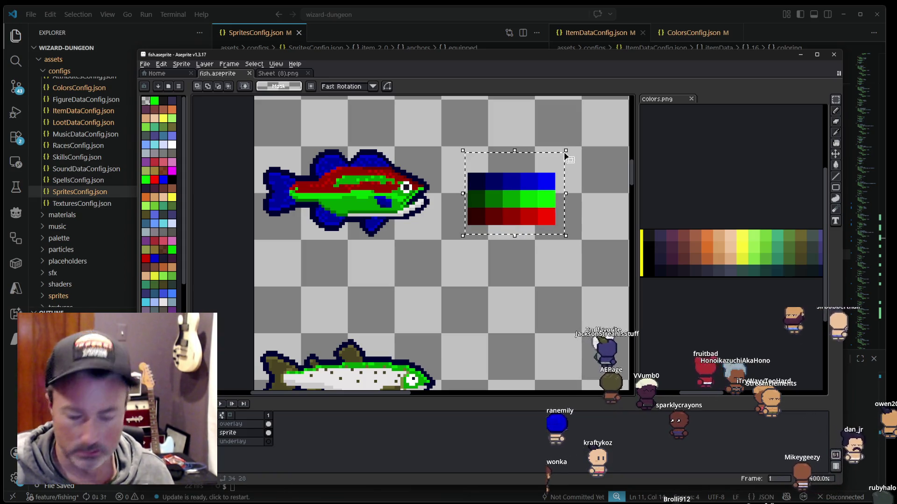
key("ctrl+d")
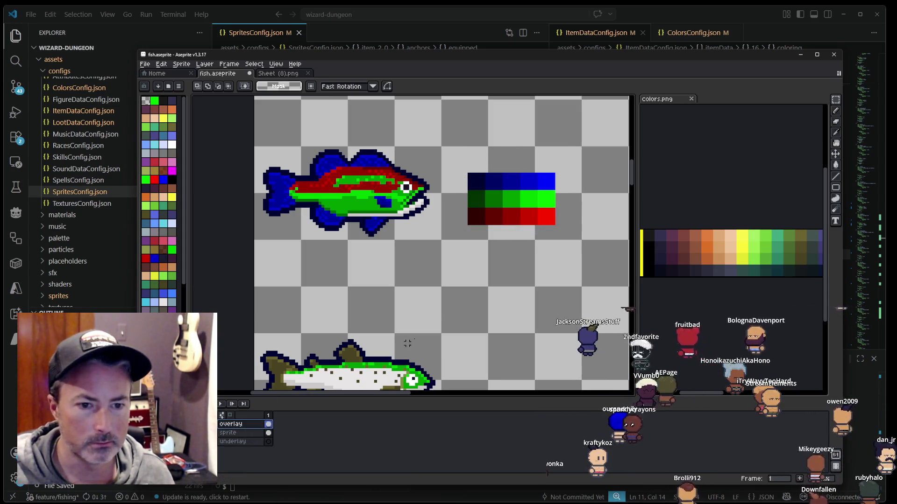
key("ctrl+z")
key("ctrl+d")
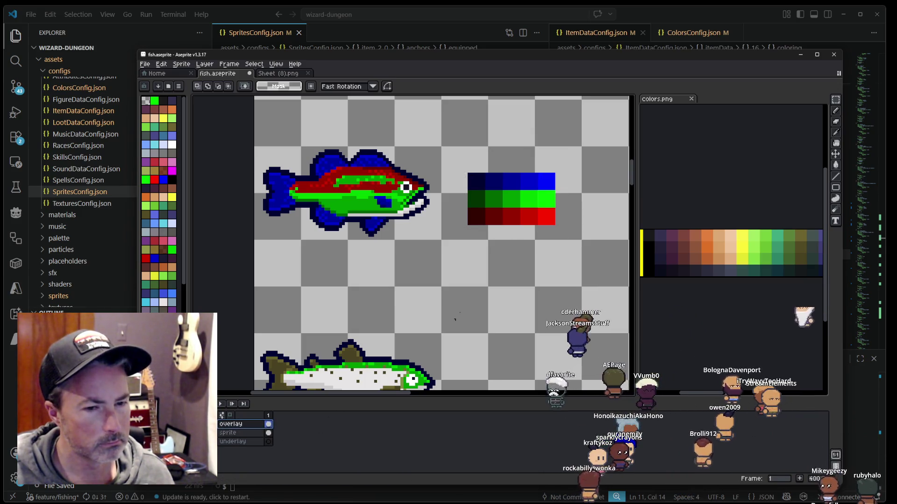
left_click_drag(446, 274, 563, 144)
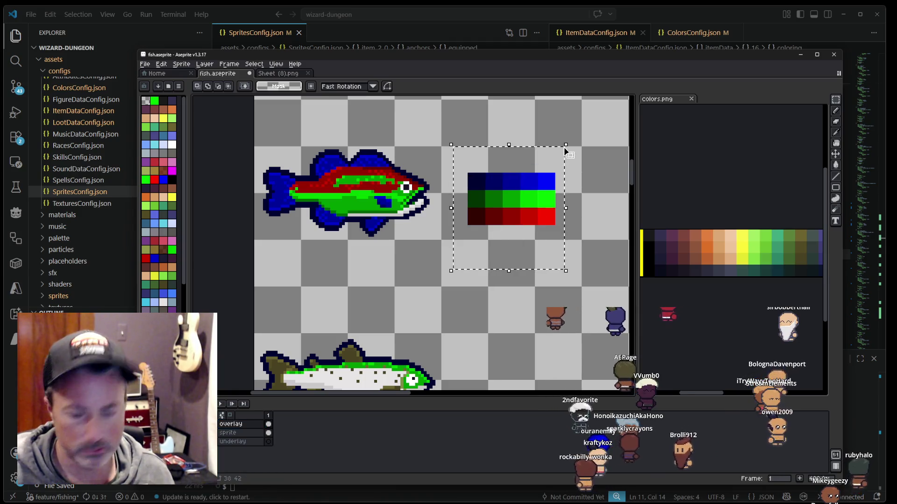
key("Delete")
Step: Paste the swatch just right of the spotted trout, commit it, and zoom in
left_click_drag(504, 280, 494, 165)
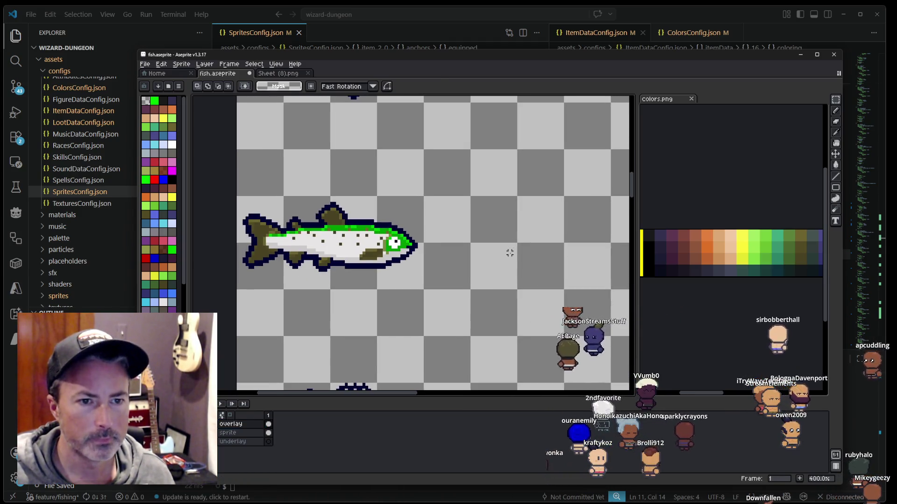
key("ctrl+v")
left_click_drag(495, 242, 514, 259)
key("Return")
scroll(380, 282, "up", 1)
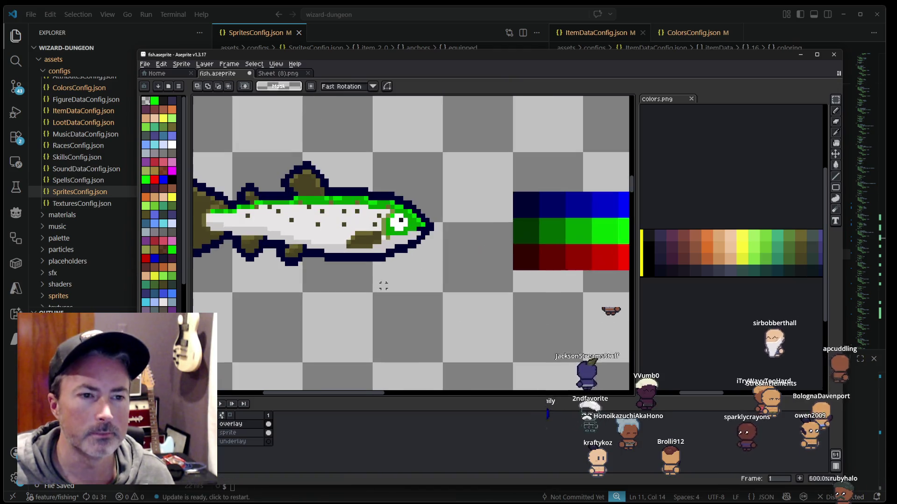
scroll(415, 296, "up", 1)
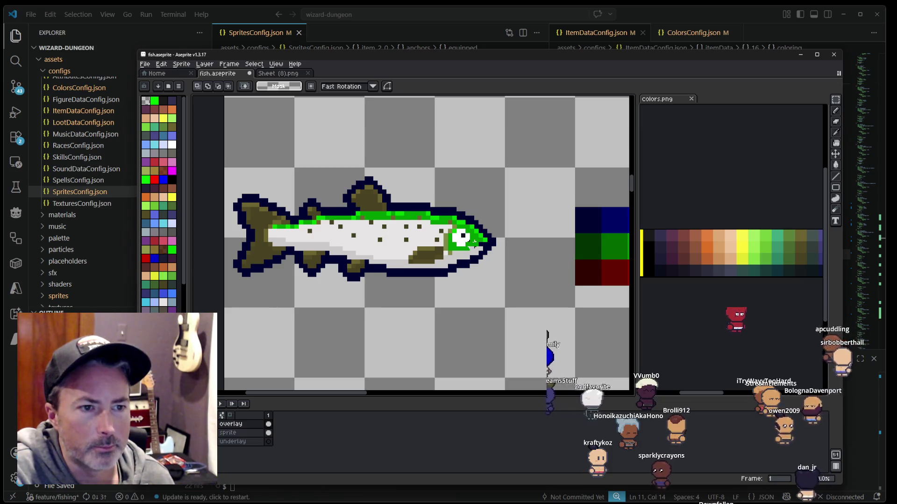
scroll(476, 237, "up", 3)
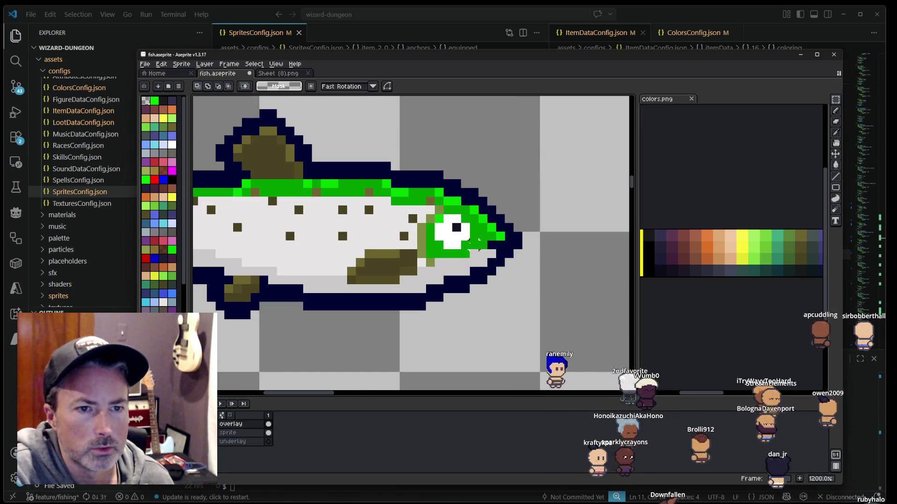
scroll(476, 241, "down", 2)
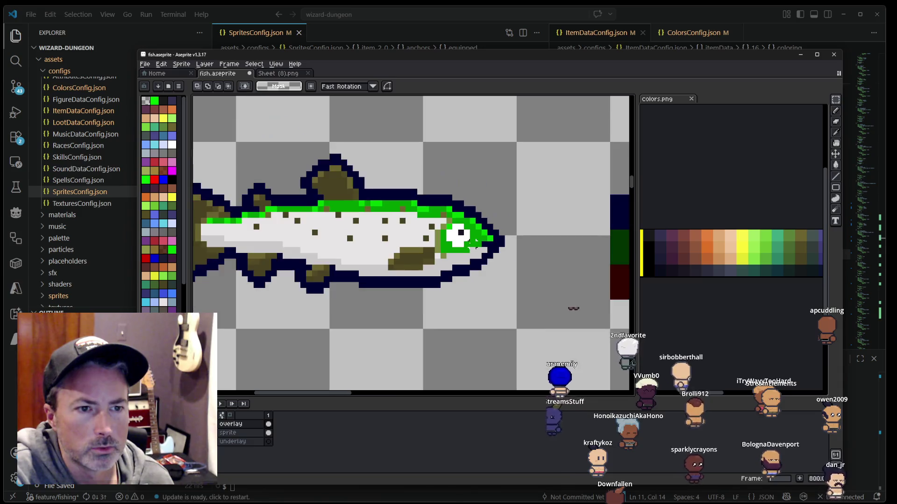
scroll(476, 241, "down", 1)
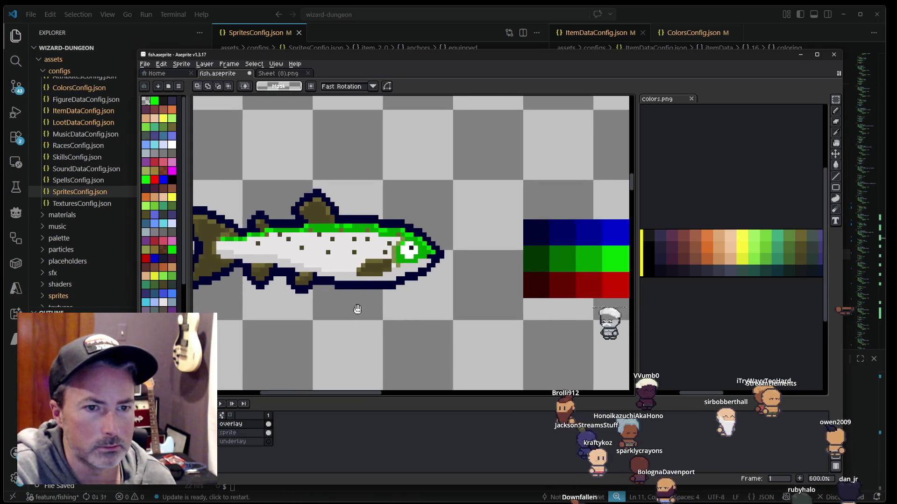
left_click_drag(357, 310, 376, 310)
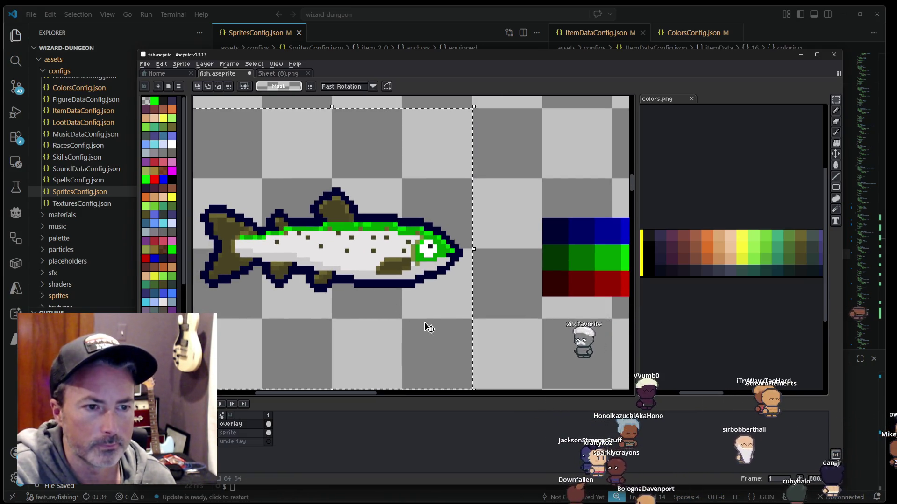
Step: Select the trout frame and trial replacing its colours with dark blue, then cancel
key("ctrl+a")
key("shift+r")
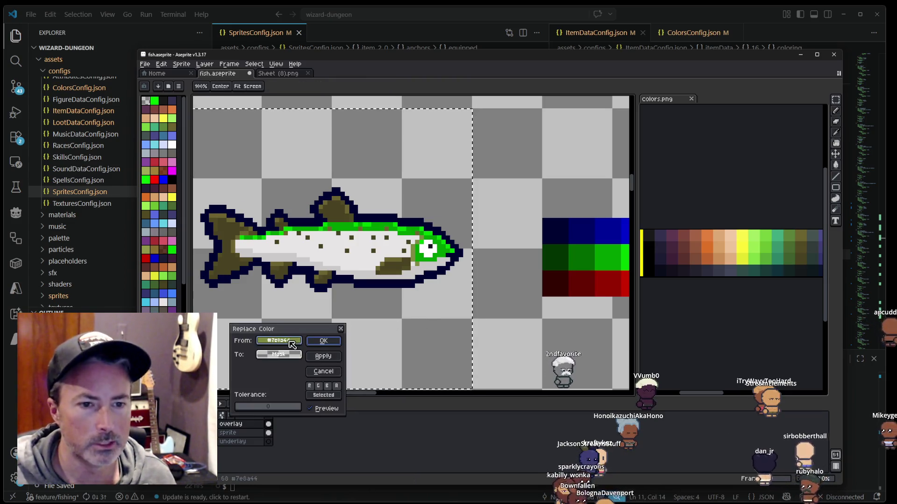
left_click_drag(422, 310, 411, 310)
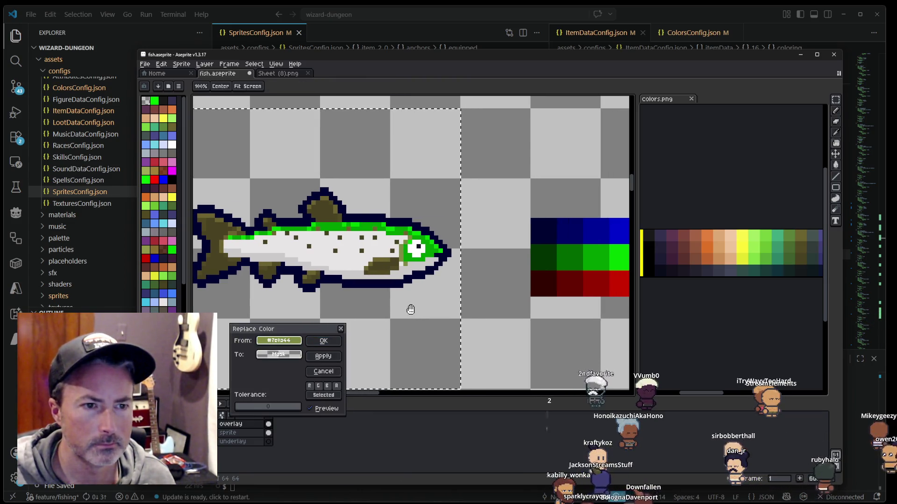
left_click(315, 305)
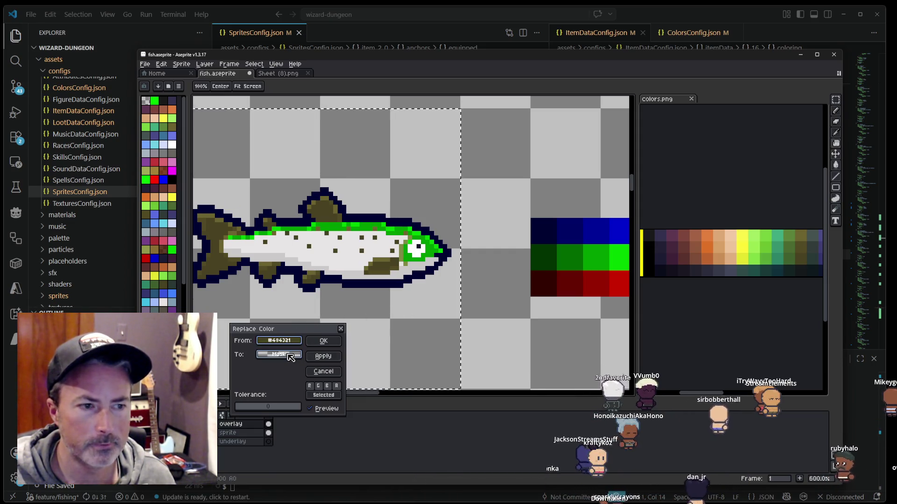
left_click_drag(290, 357, 598, 226)
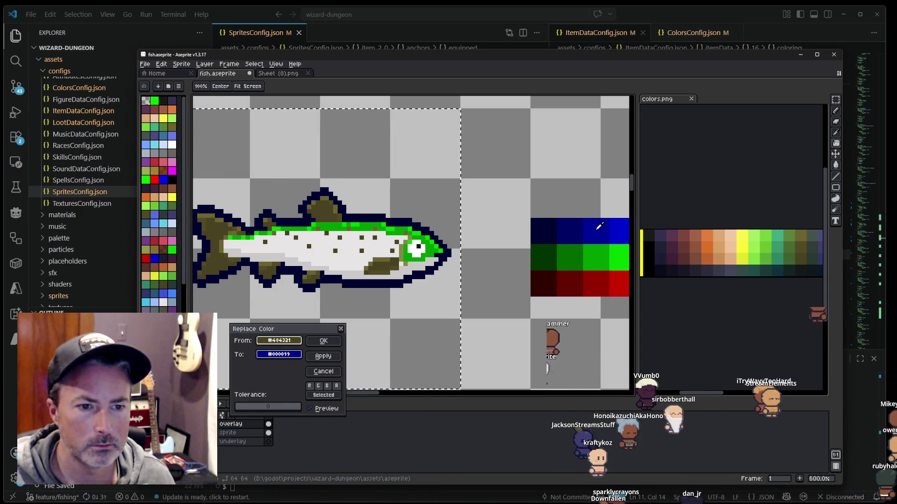
scroll(467, 269, "down", 1)
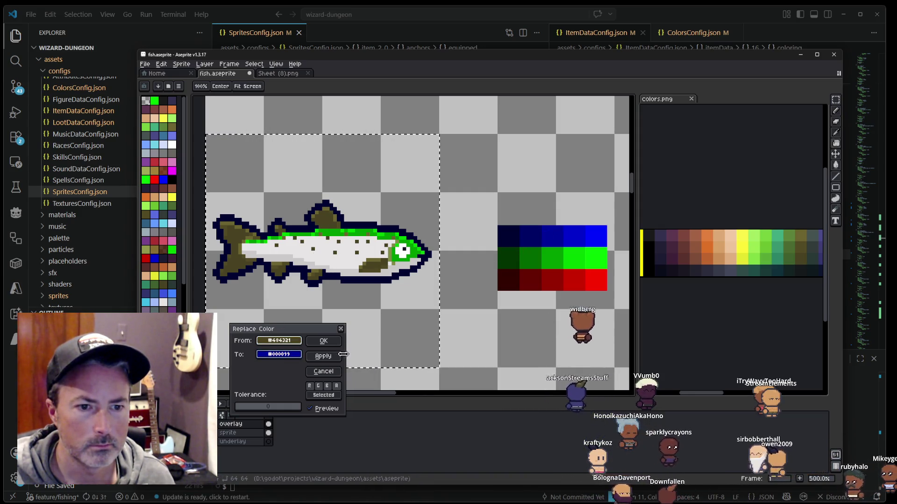
scroll(420, 276, "down", 2)
scroll(385, 268, "down", 2)
scroll(385, 268, "up", 4)
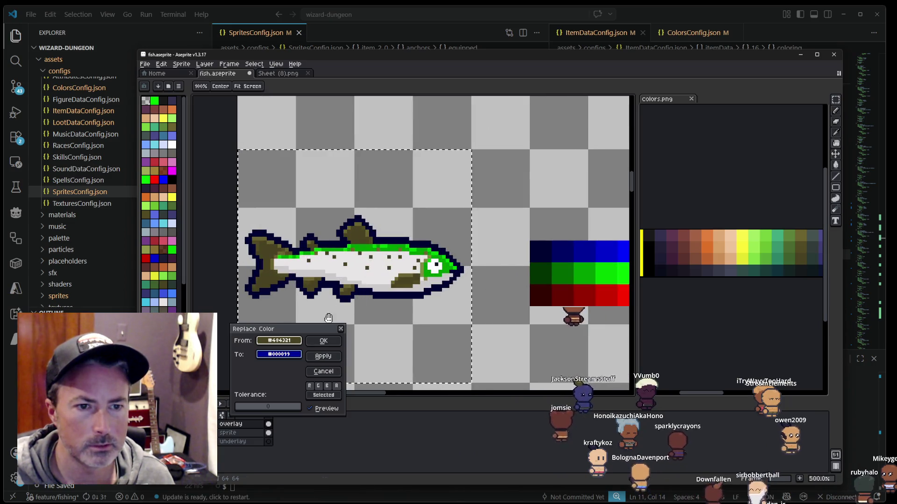
left_click(362, 284)
left_click(385, 265)
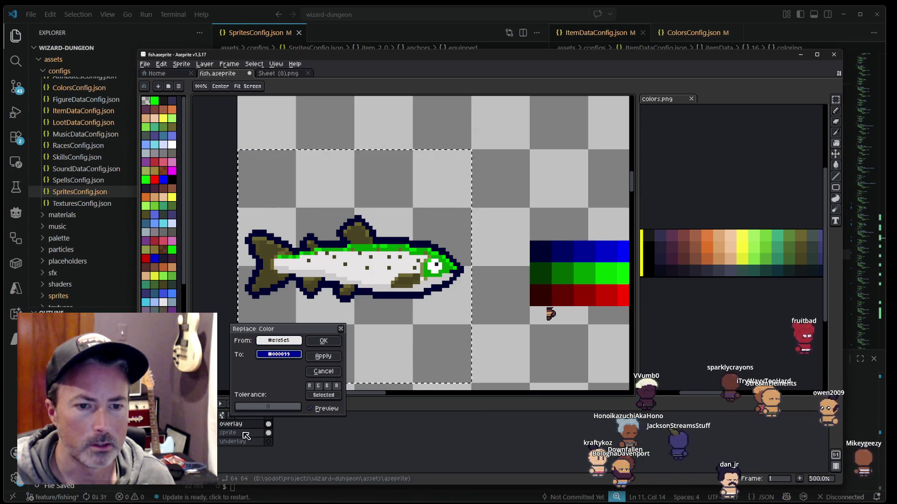
left_click(323, 372)
Step: Reopen Replace Color with the olive fin shades as From and dark blue as To
left_click_drag(382, 245, 366, 223)
key("shift+r")
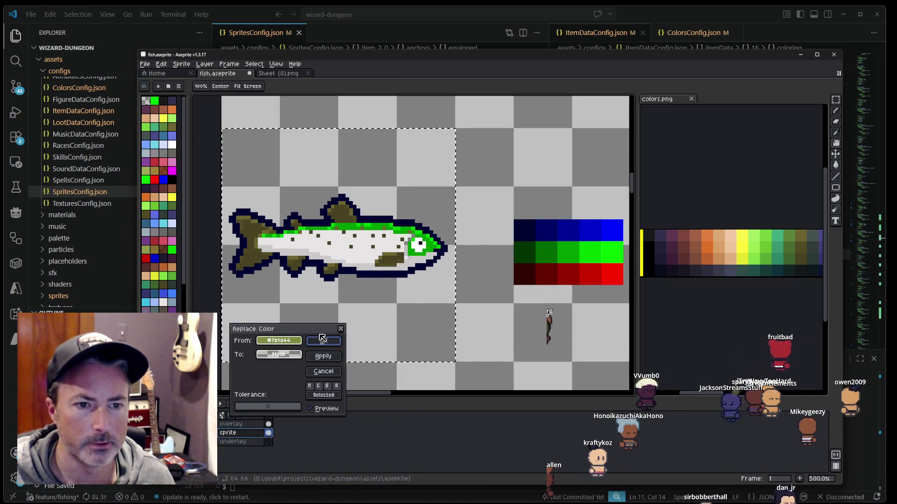
left_click(347, 218)
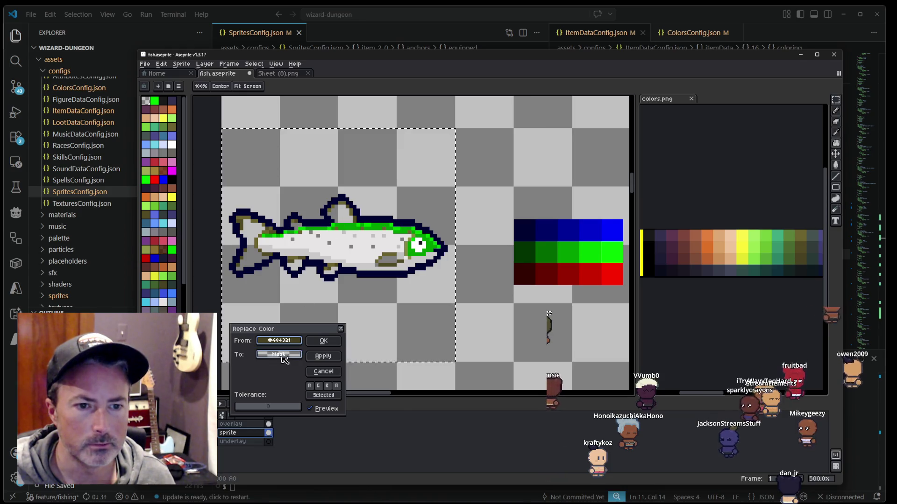
left_click_drag(284, 360, 577, 229)
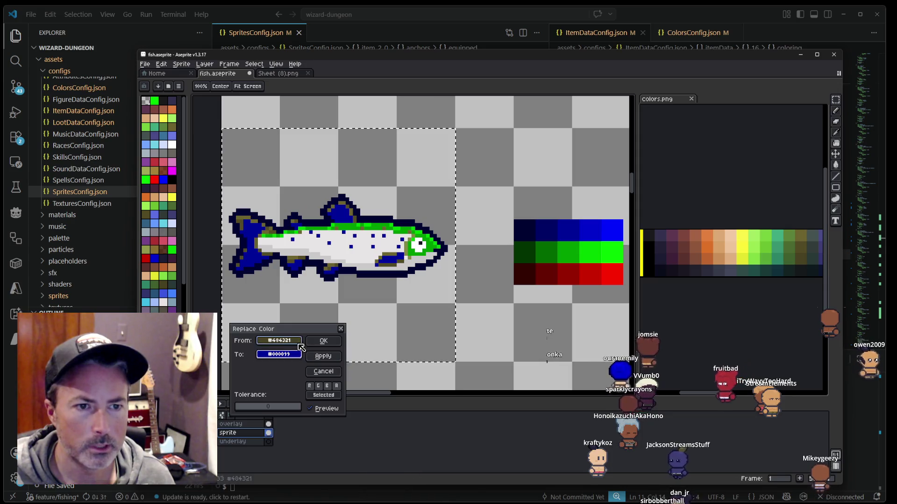
left_click_drag(302, 345, 335, 202)
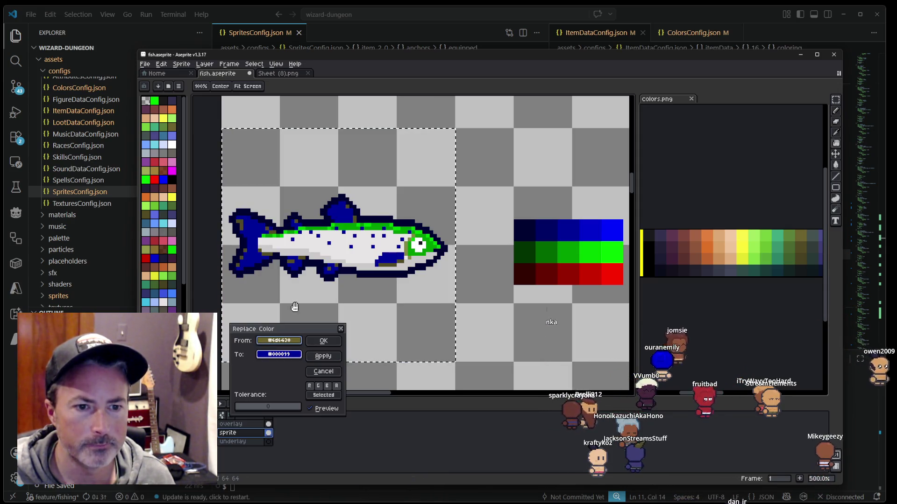
left_click(323, 356)
left_click_drag(278, 341, 344, 221)
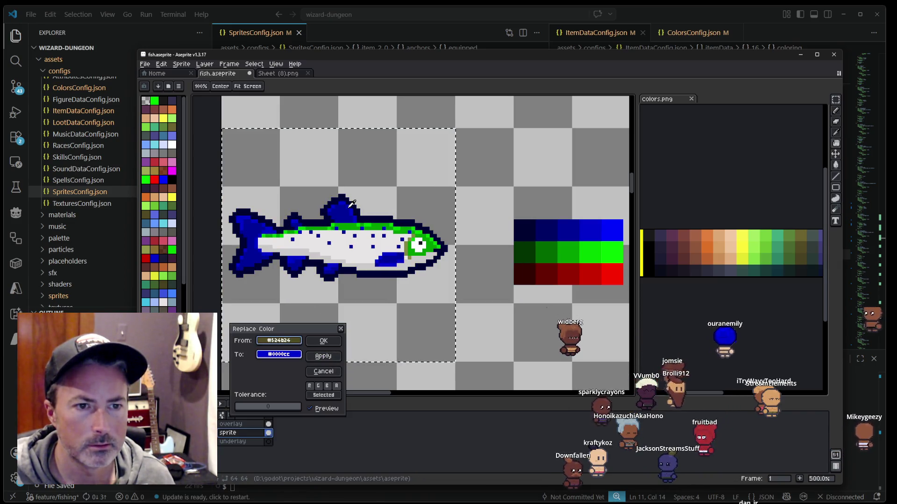
Step: Set To to the darkest blue #000066 and sample the olive pixels beside the eye
left_click_drag(279, 354, 544, 230)
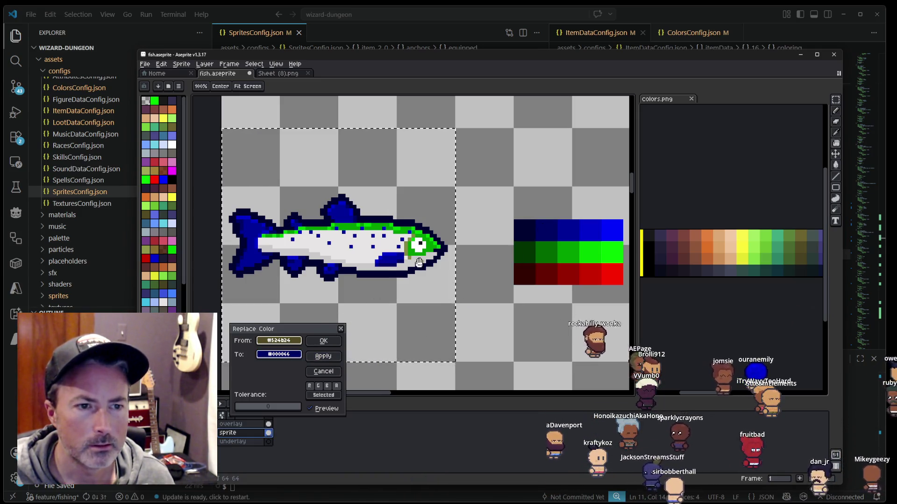
scroll(382, 228, "up", 3)
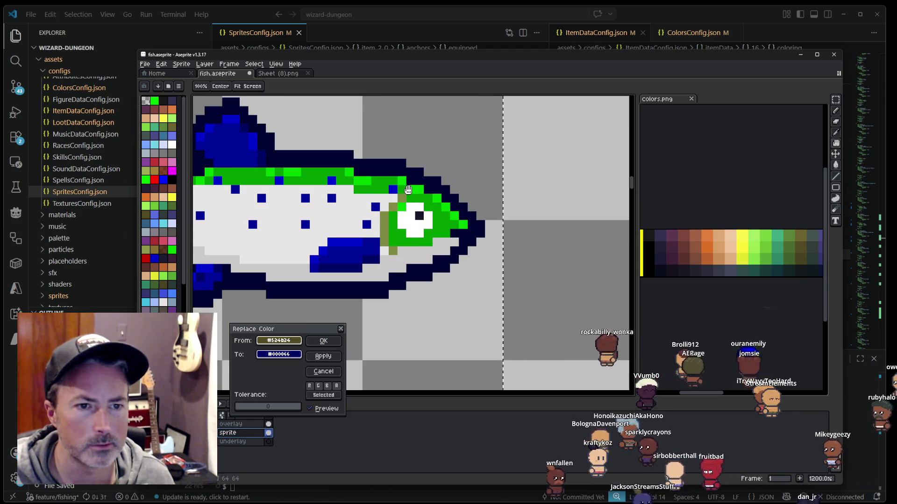
scroll(394, 258, "up", 1)
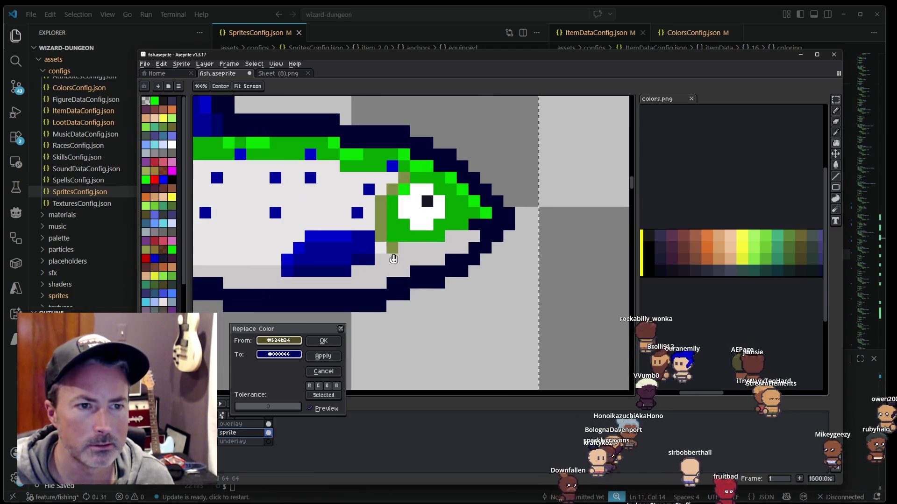
left_click(394, 260)
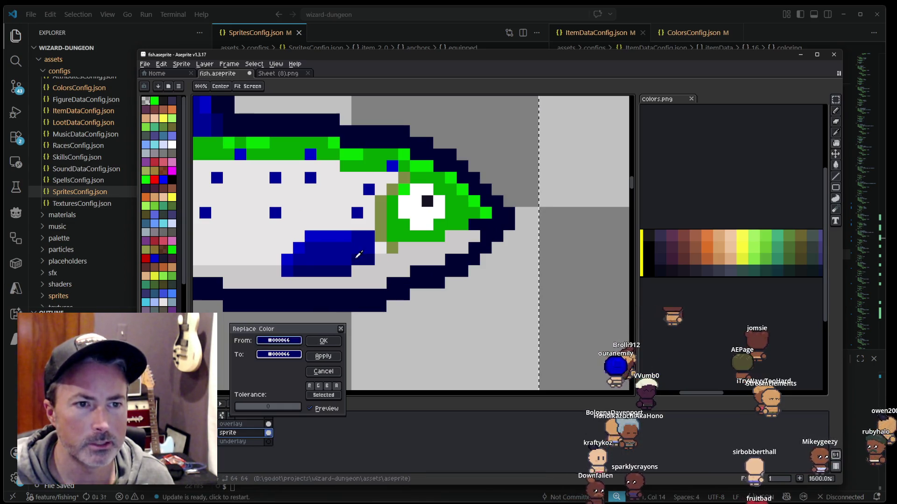
left_click(384, 211)
Step: Preview the trout's pale body replaced with dark green #006600
scroll(383, 217, "down", 3)
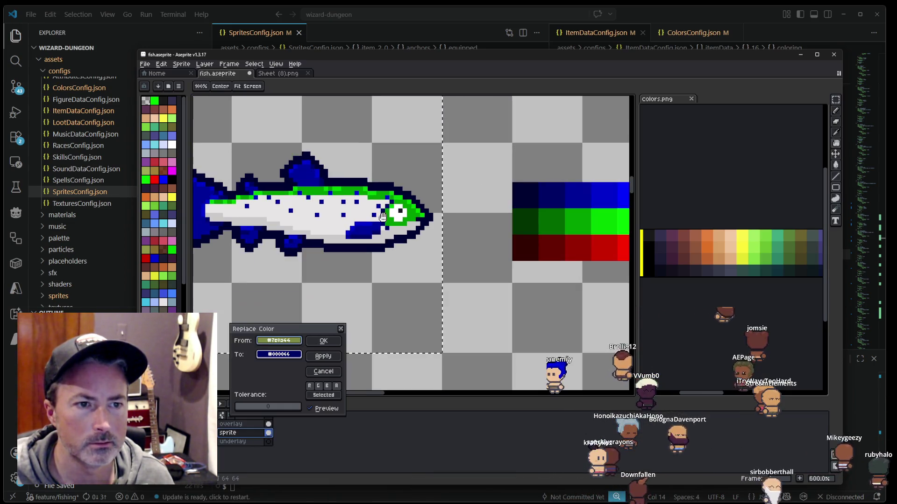
left_click(552, 217)
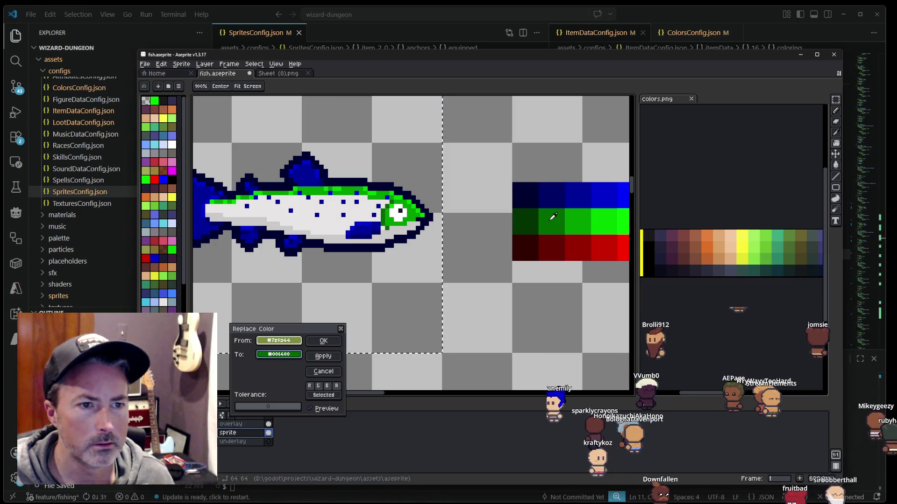
left_click_drag(380, 278, 380, 316)
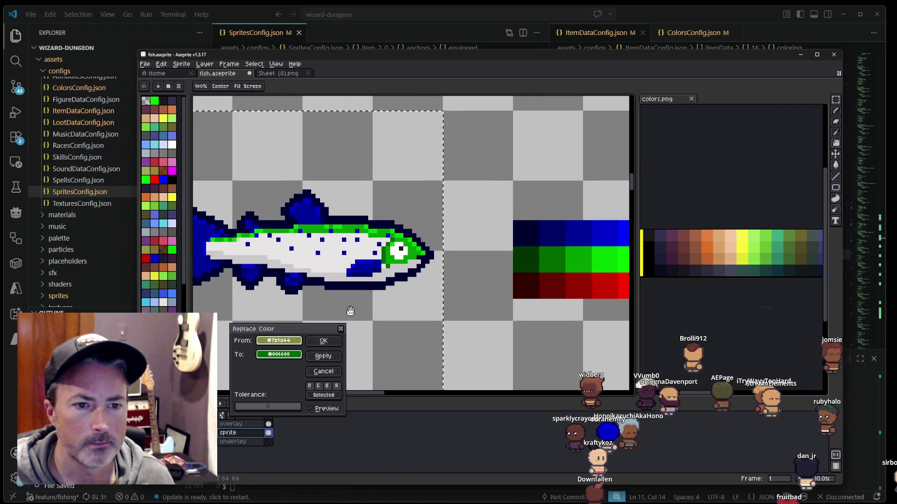
left_click(337, 258)
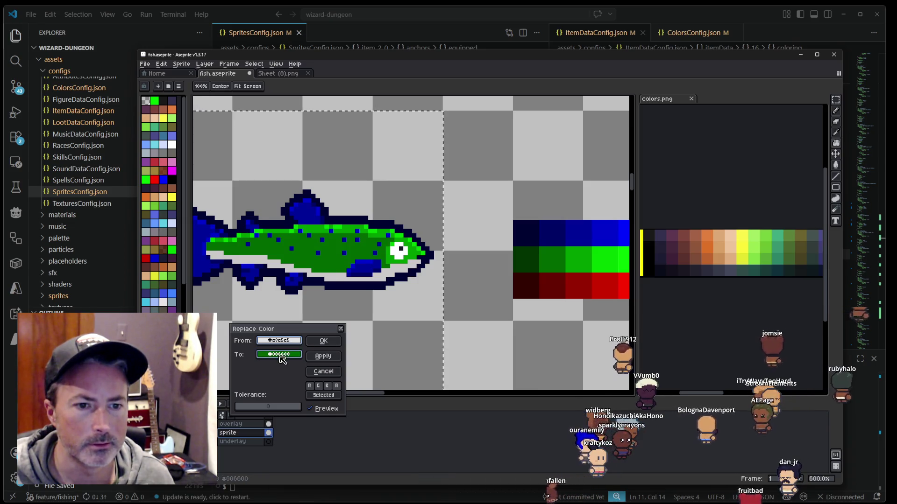
left_click(578, 281)
Step: Replace the trout's lighter body shade with red #990000 and apply it
mouse_move(589, 281)
left_mouse_down()
mouse_move(536, 281)
mouse_move(567, 283)
left_mouse_up()
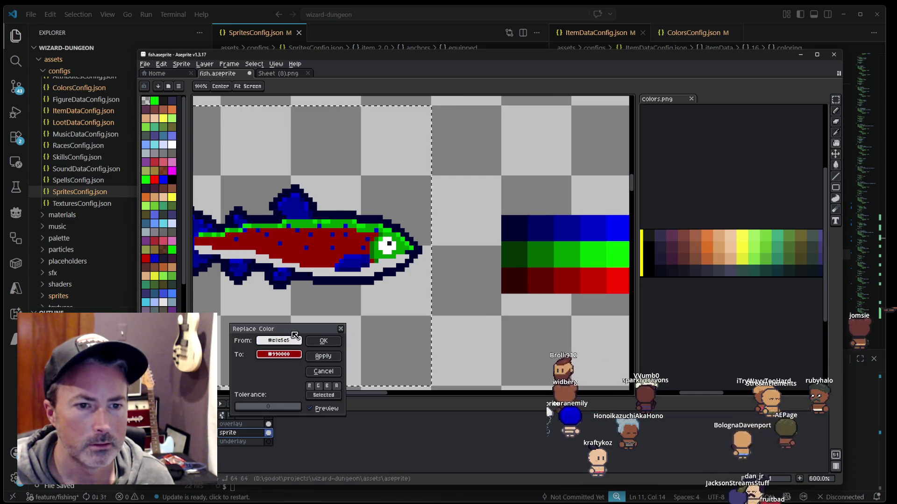
mouse_move(291, 342)
left_mouse_down()
mouse_move(336, 267)
mouse_move(334, 254)
left_mouse_up()
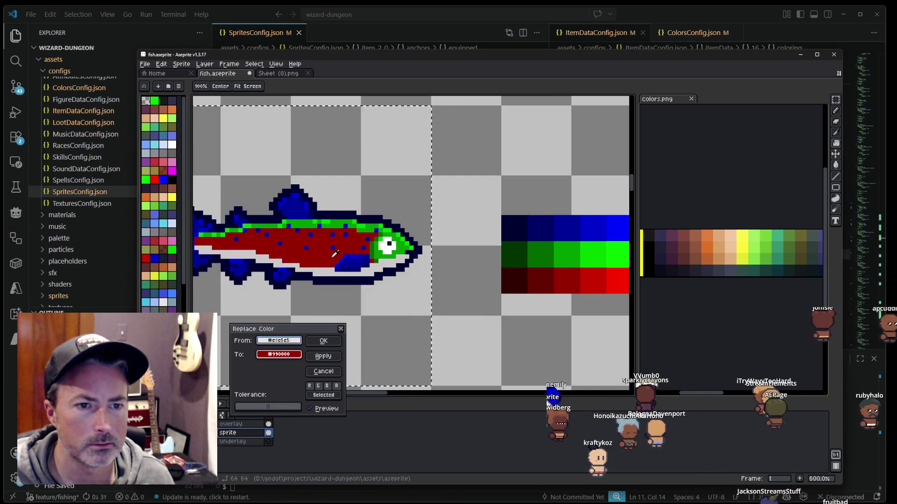
left_click(334, 358)
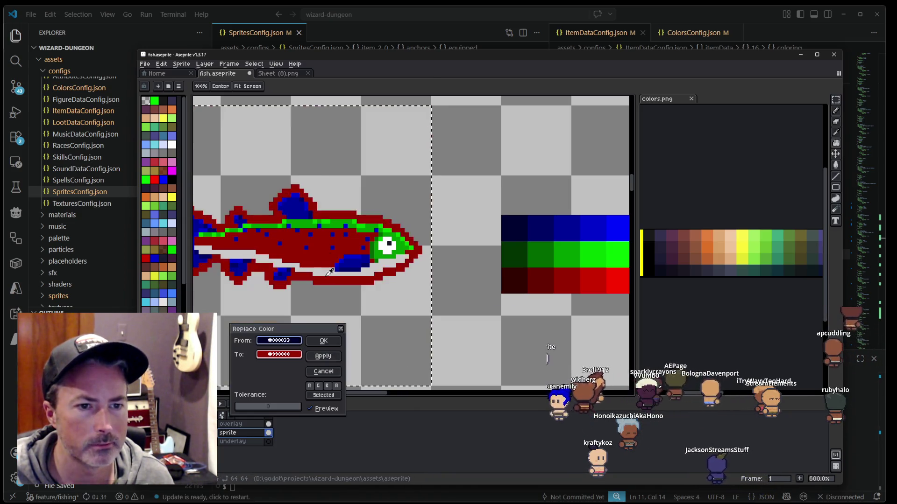
left_click(324, 273)
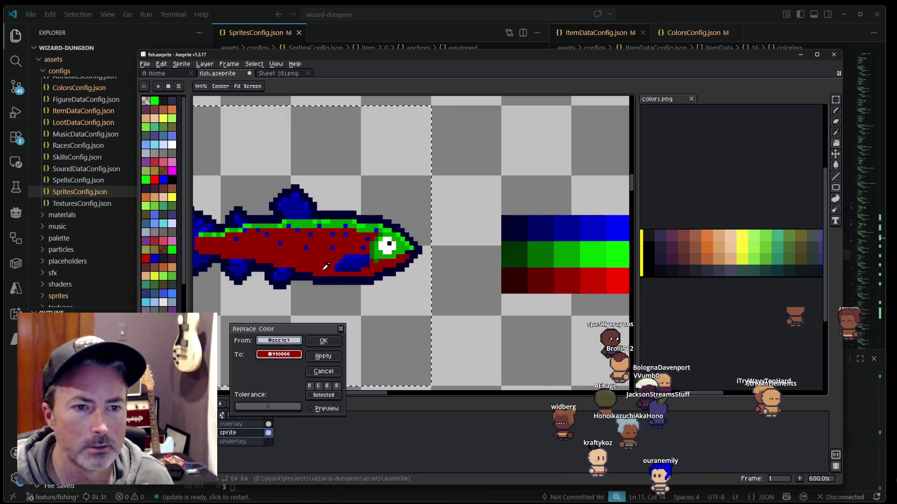
Step: Recolour the light belly to darkest red #660000 and confirm with OK
mouse_move(288, 359)
left_mouse_down()
mouse_move(597, 280)
mouse_move(570, 277)
left_mouse_up()
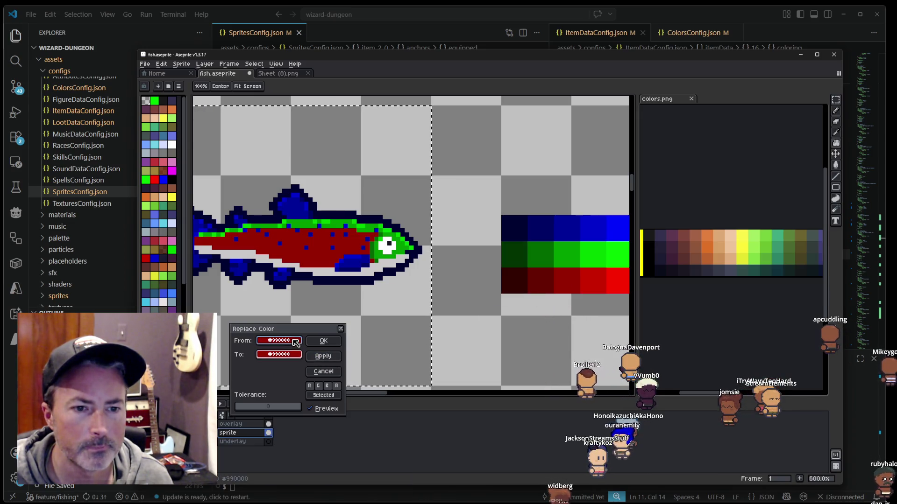
left_click_drag(295, 344, 329, 268)
left_click_drag(290, 359, 541, 280)
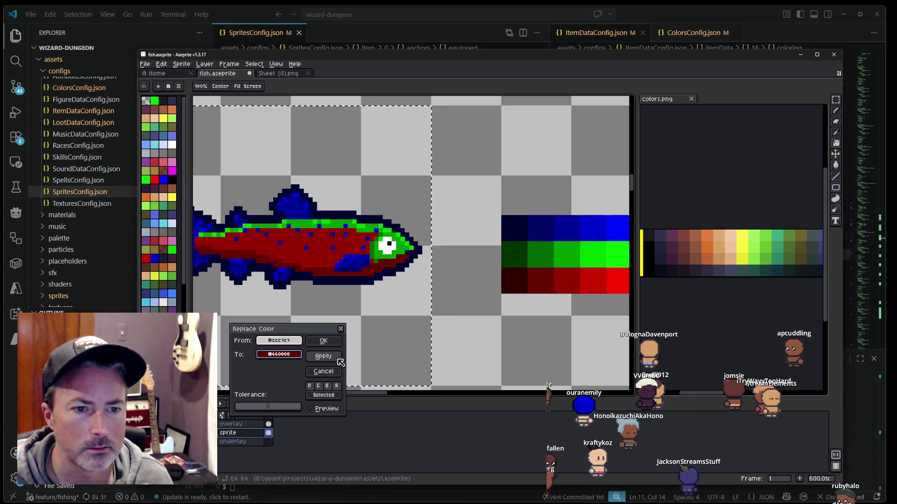
left_click_drag(386, 314, 451, 307)
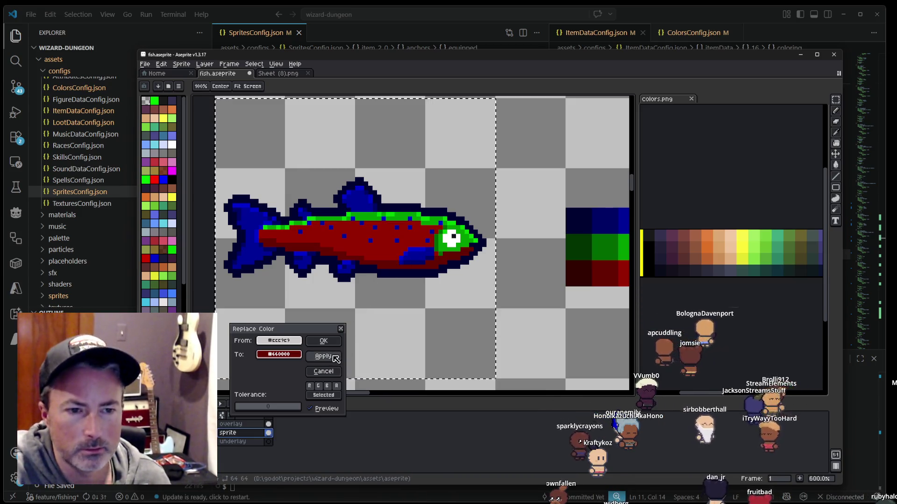
left_click(323, 341)
Step: Zoom out and pan across the sheet to review the recoloured trout and the other fish
scroll(449, 303, "down", 2)
scroll(472, 307, "down", 2)
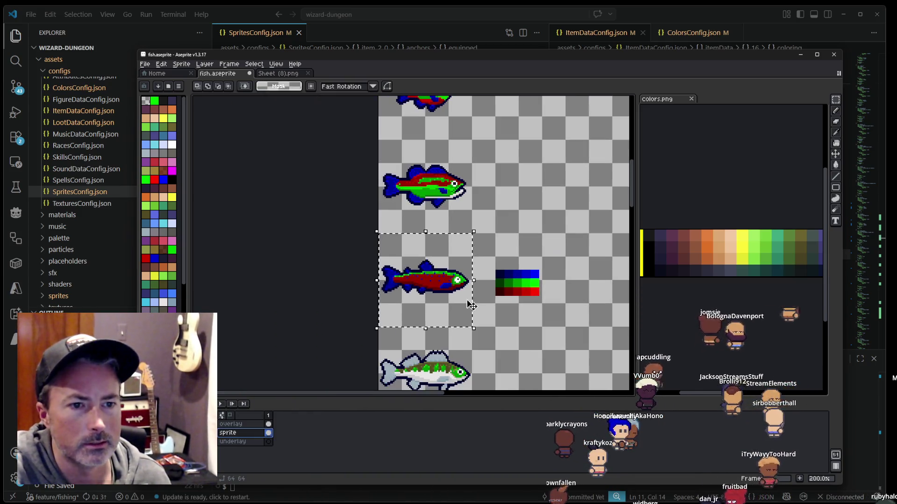
mouse_move(440, 291)
left_mouse_down()
mouse_move(415, 371)
mouse_move(421, 181)
left_mouse_up()
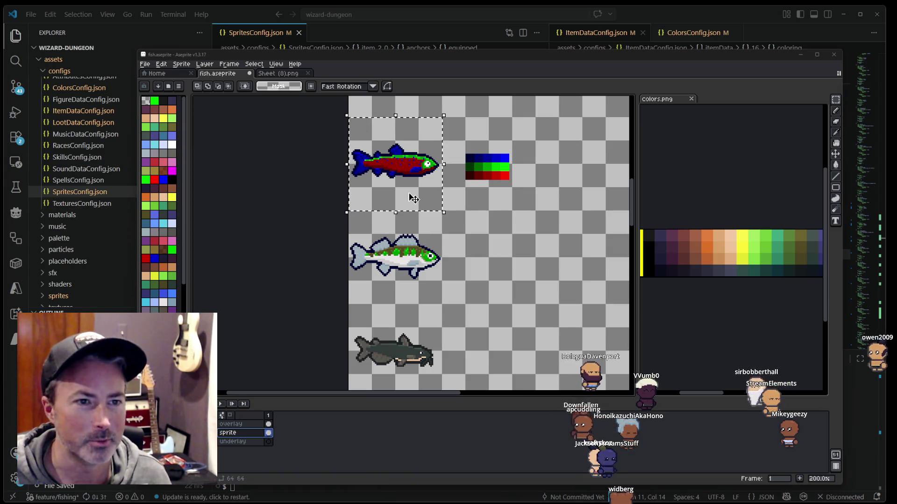
scroll(414, 198, "up", 2)
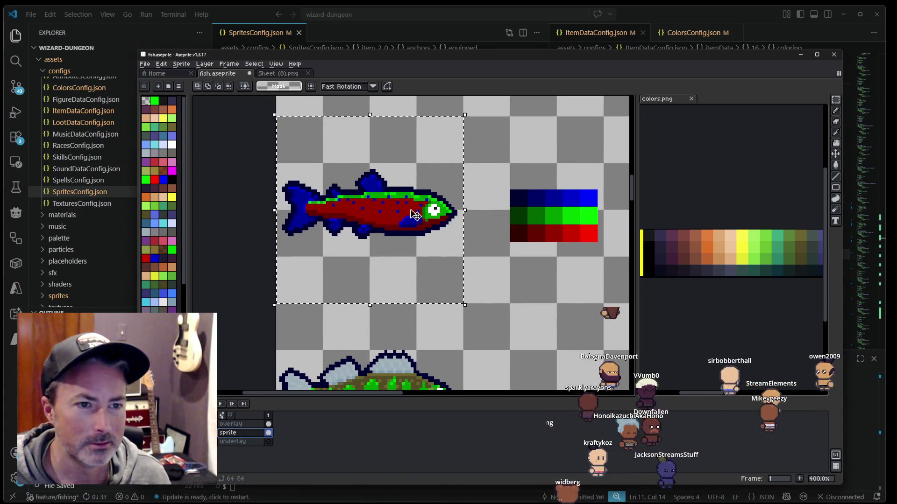
scroll(376, 211, "up", 1)
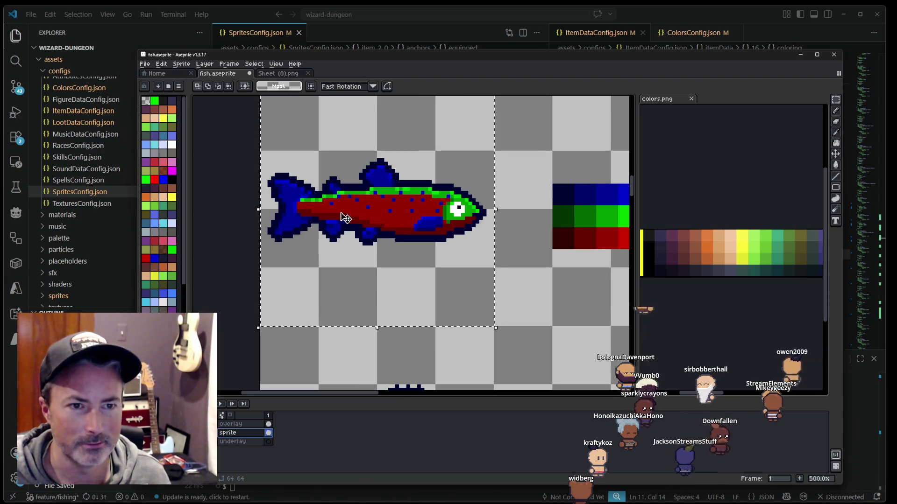
scroll(356, 228, "up", 1)
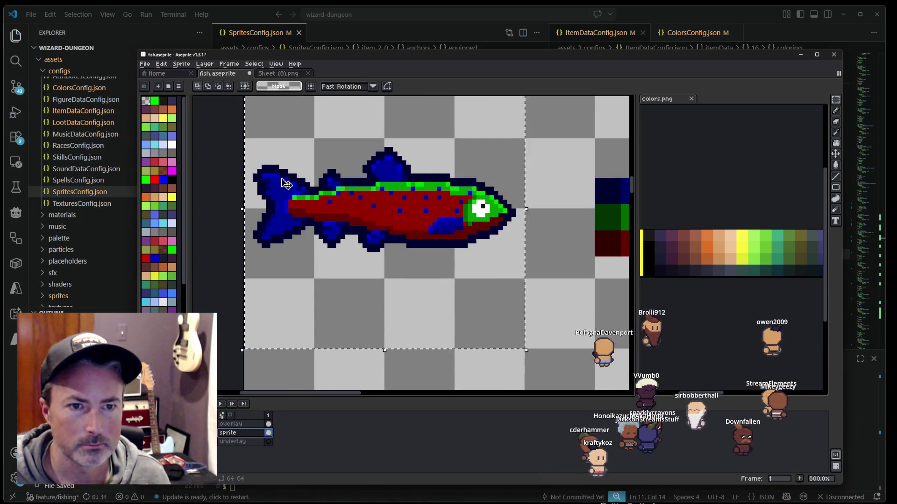
scroll(346, 227, "up", 4)
key("i")
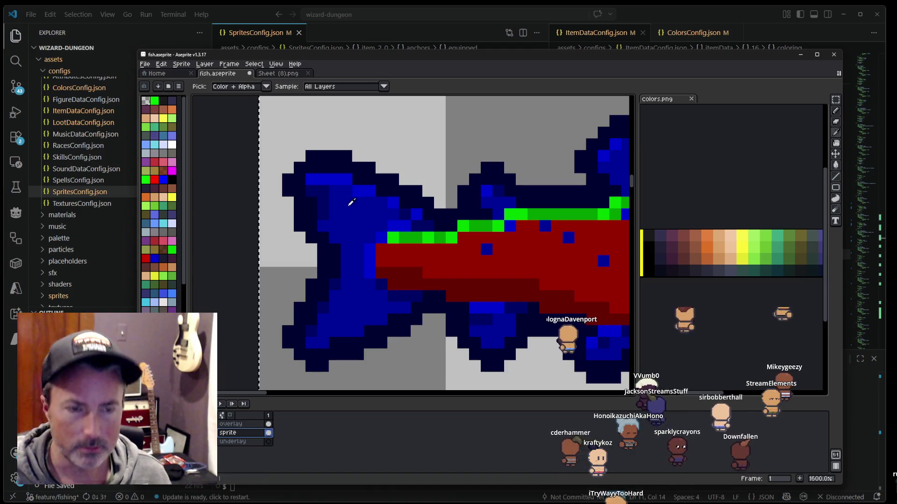
key("b")
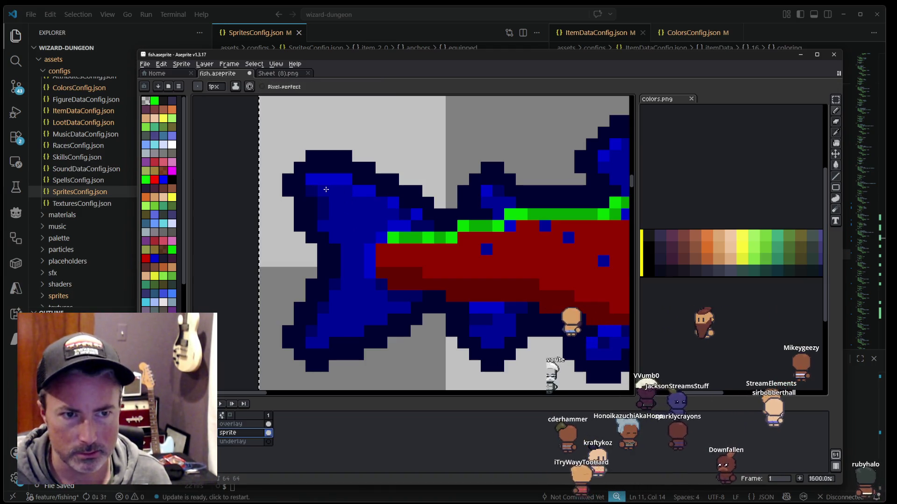
scroll(323, 206, "down", 1)
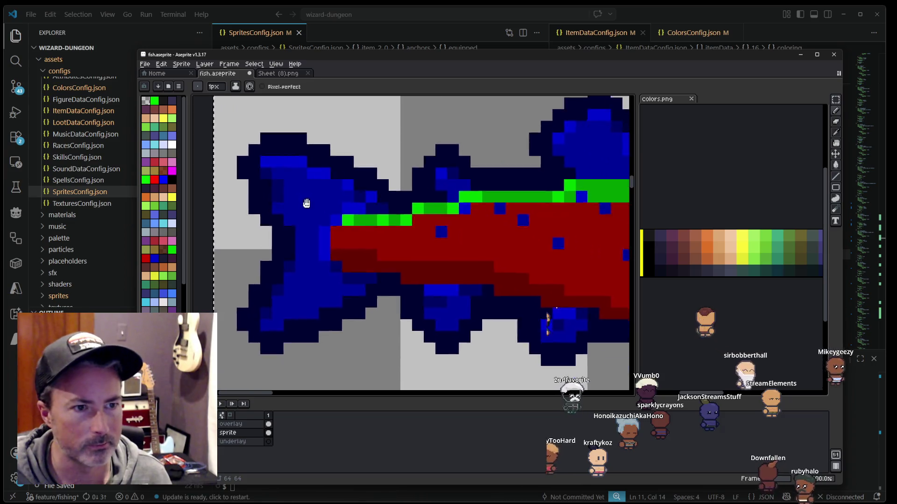
scroll(326, 205, "down", 3)
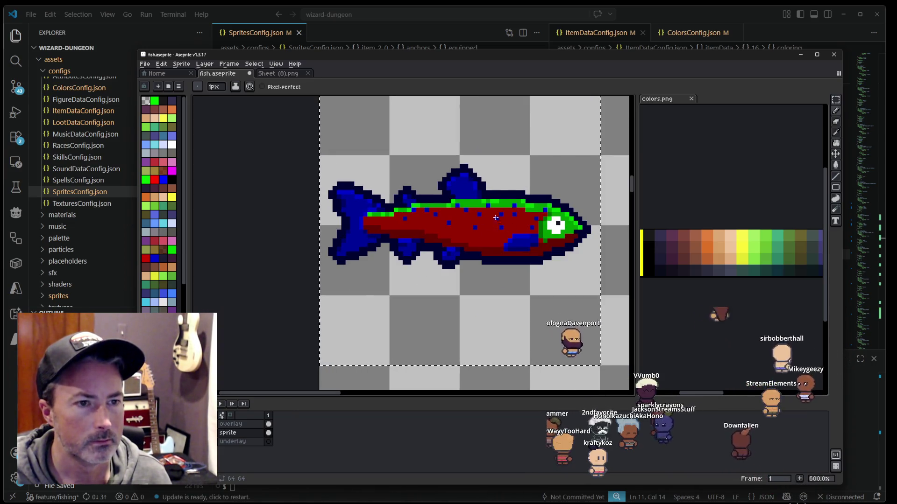
scroll(497, 219, "up", 4)
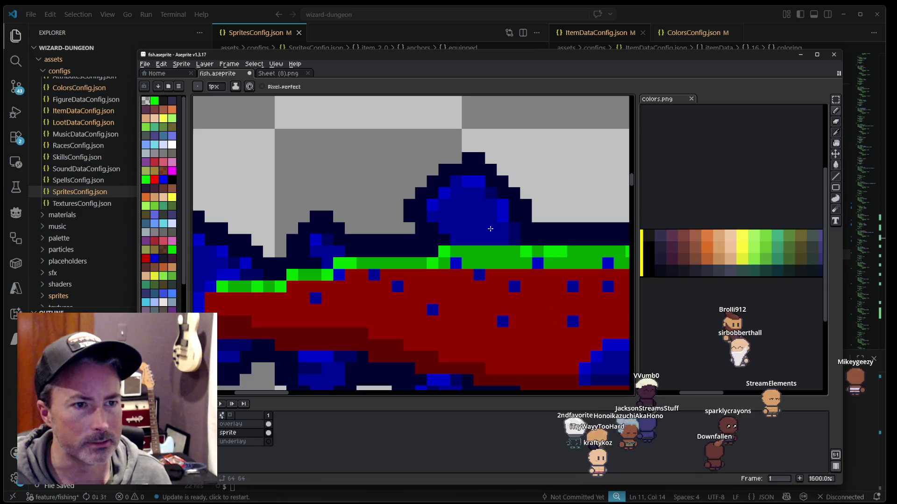
scroll(549, 183, "down", 4)
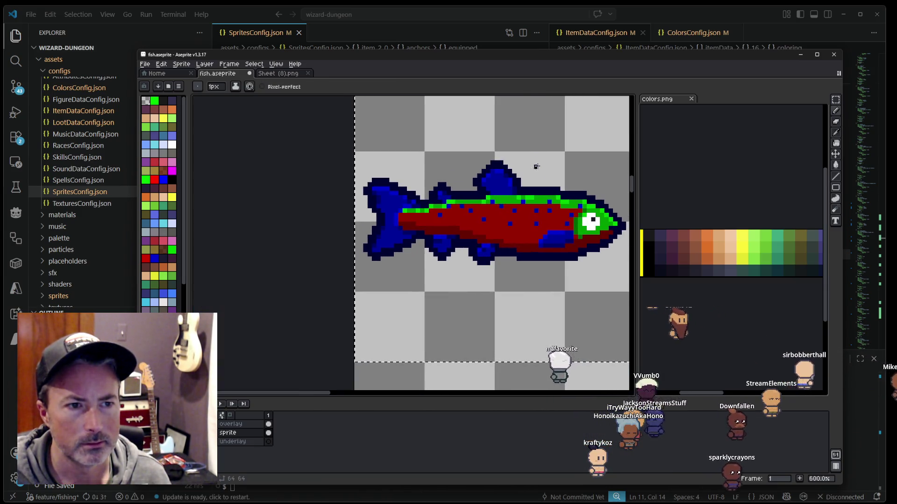
scroll(535, 172, "right", 3)
scroll(441, 219, "right", 2)
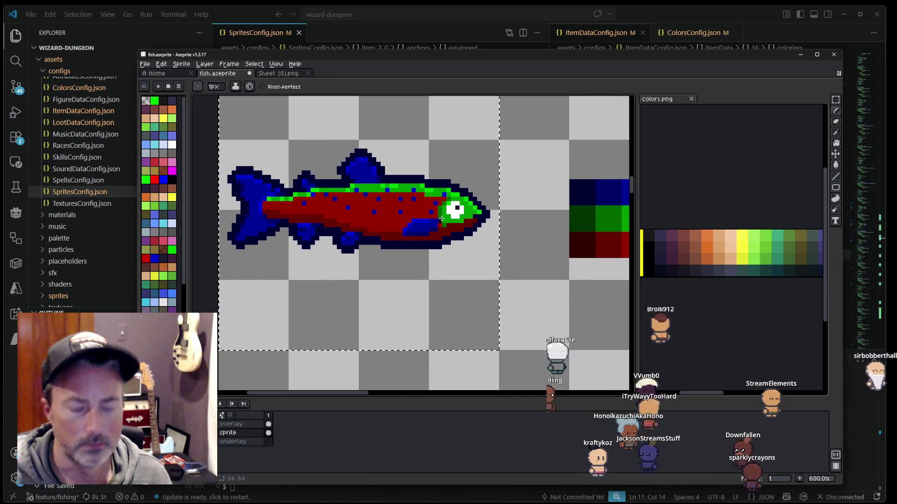
scroll(441, 219, "down", 4)
mouse_move(449, 191)
left_mouse_down()
mouse_move(444, 294)
mouse_move(454, 205)
left_mouse_up()
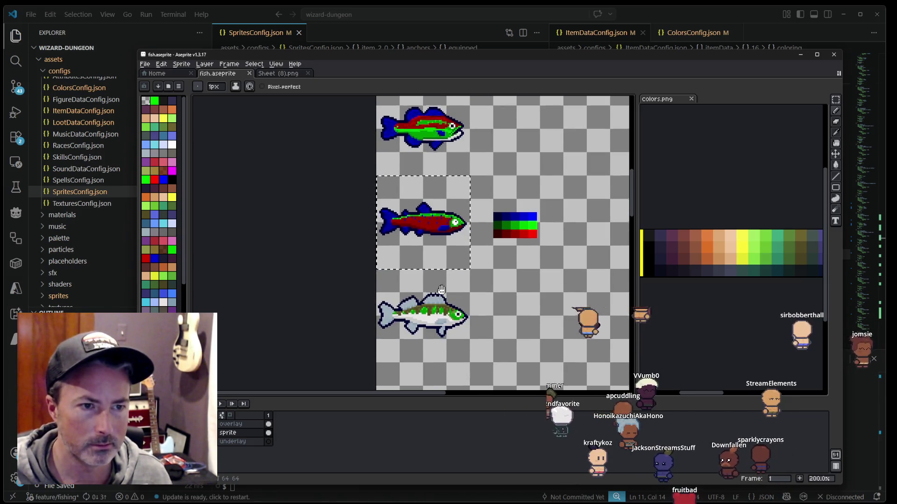
Step: Frame the striped green fish and marquee-select it
left_click_drag(442, 290, 450, 241)
scroll(452, 247, "up", 1)
scroll(452, 246, "down", 1)
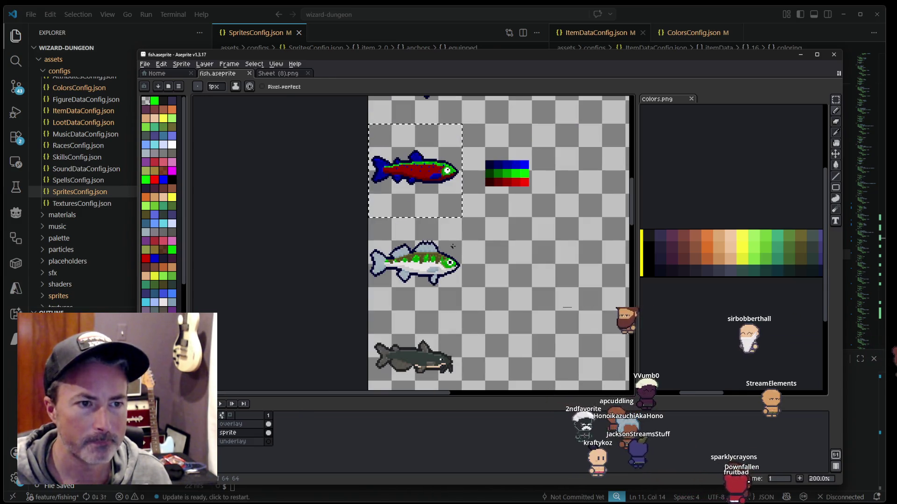
key("m")
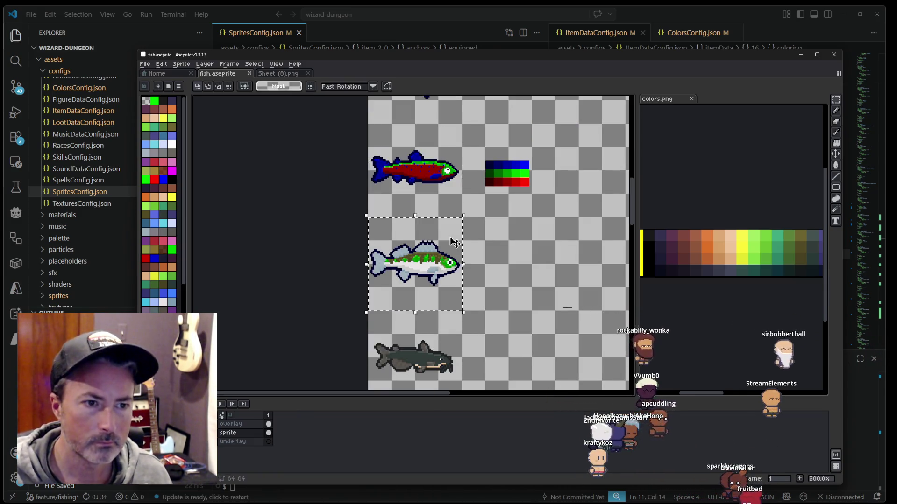
scroll(489, 217, "up", 1)
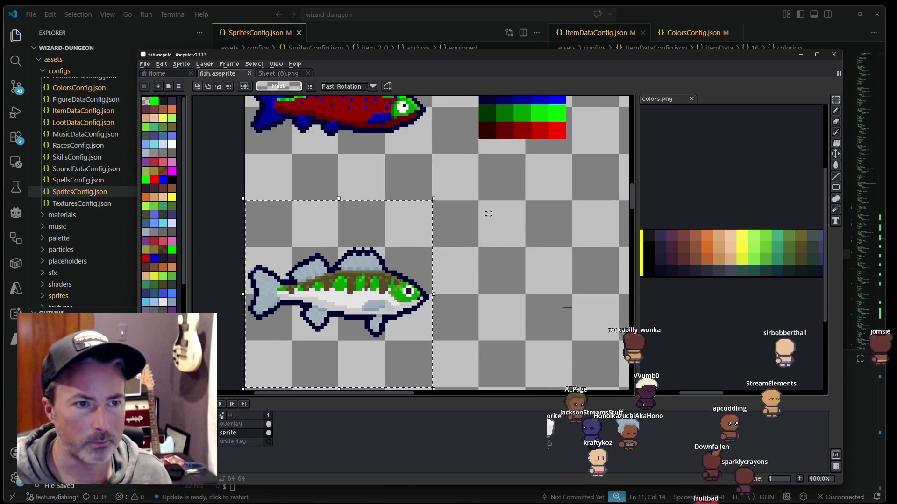
left_click_drag(486, 215, 481, 259)
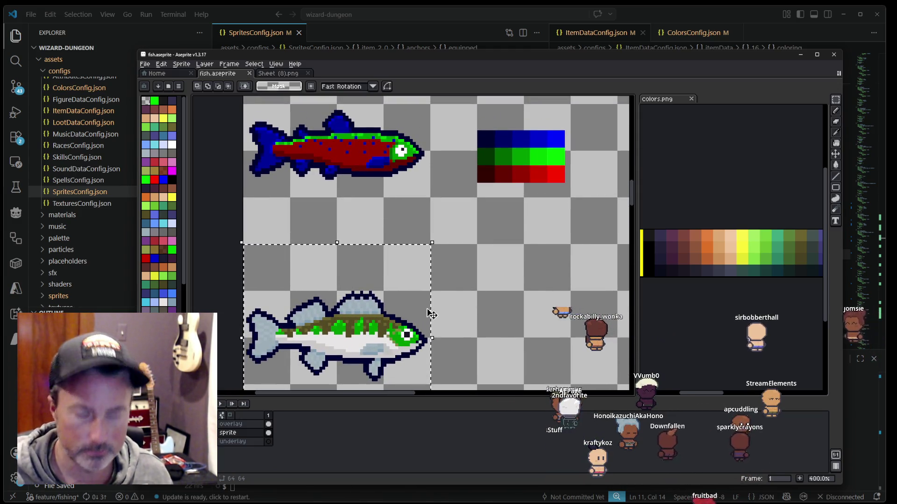
Step: With Replace Color, recolour the fish's grey fin shades to blue and dark blue
key("shift+r")
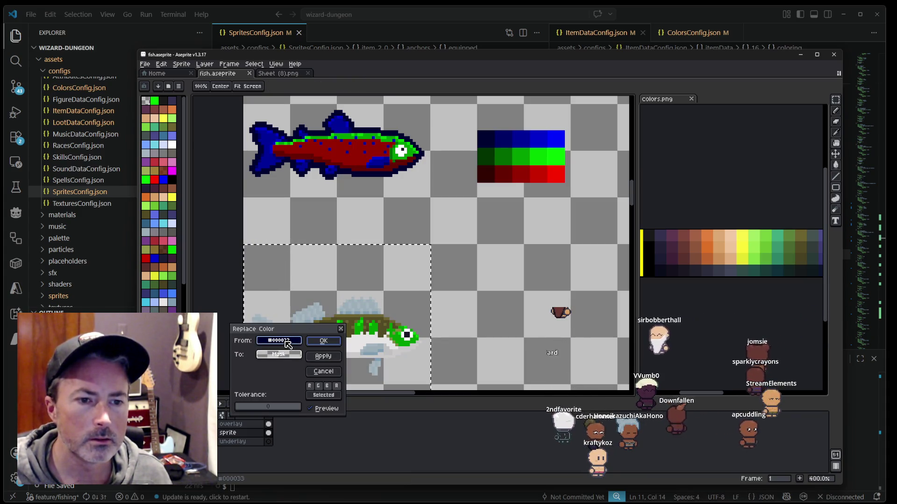
left_click_drag(288, 345, 373, 301)
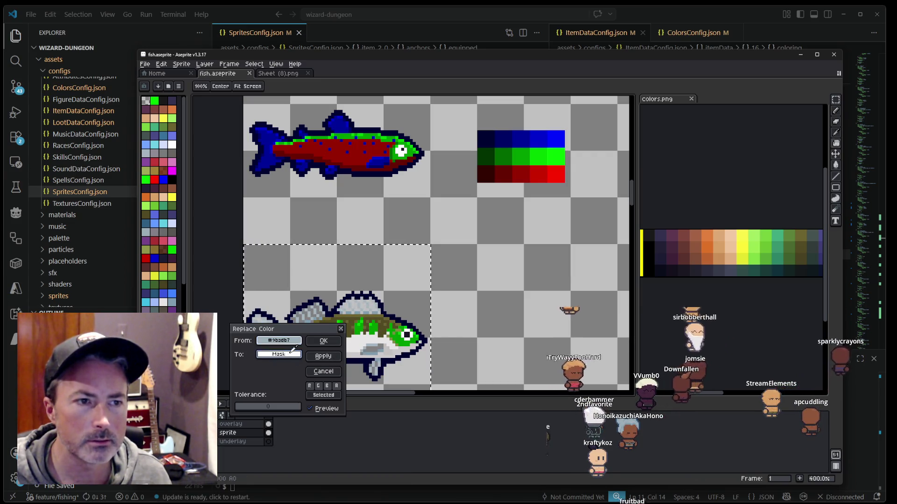
right_click(346, 122)
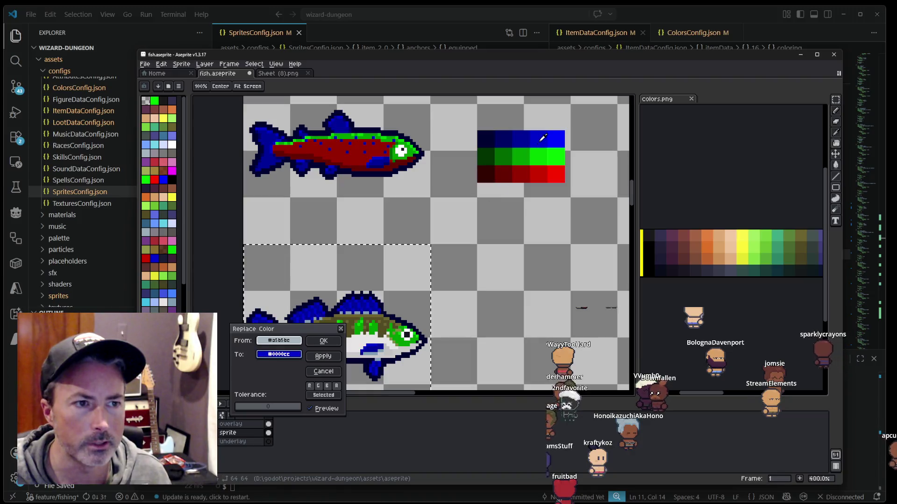
left_click(323, 356)
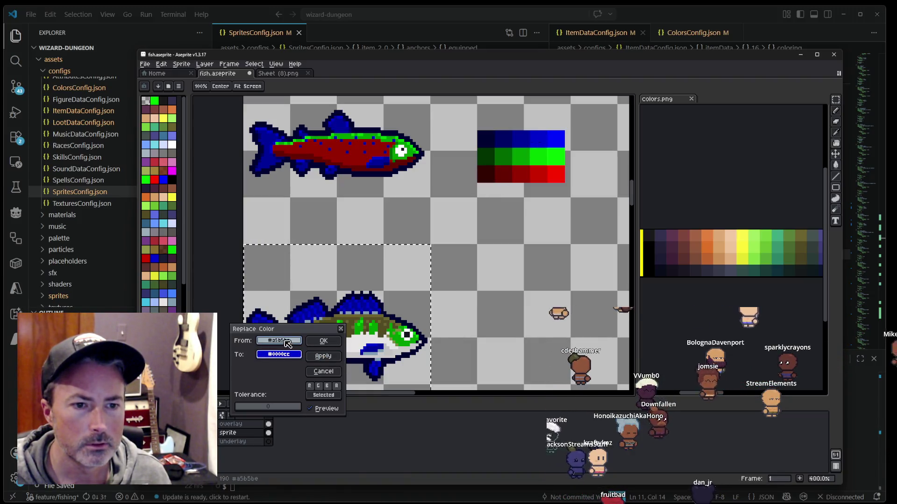
right_click(503, 138)
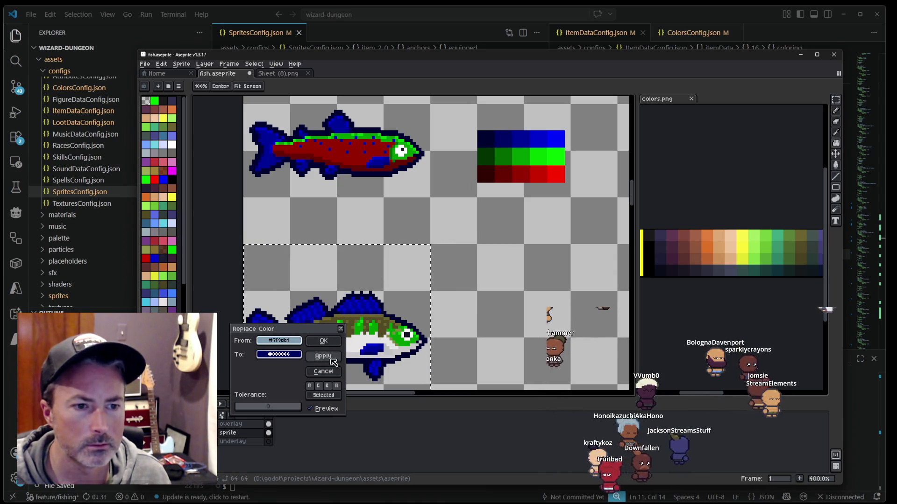
left_click_drag(294, 349, 339, 329)
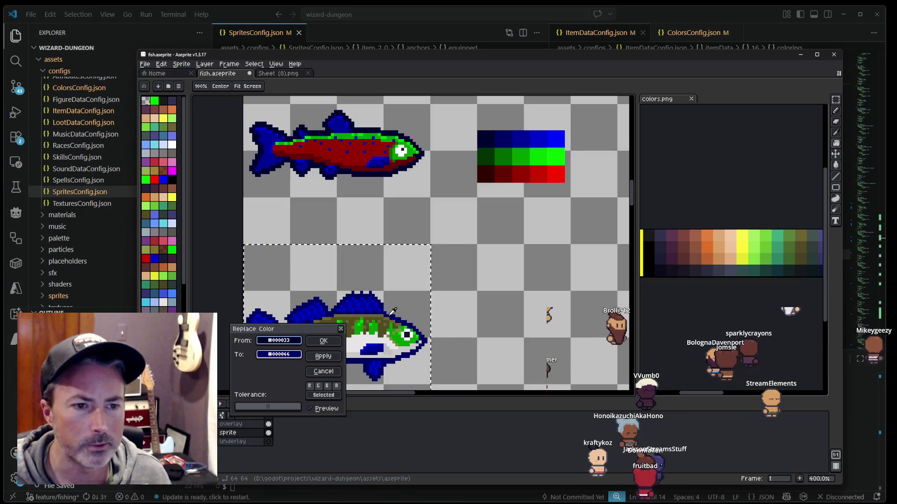
Step: Replace the olive stripe shade with green and the next shade with red
mouse_move(297, 352)
left_mouse_down()
mouse_move(319, 348)
mouse_move(342, 298)
left_mouse_up()
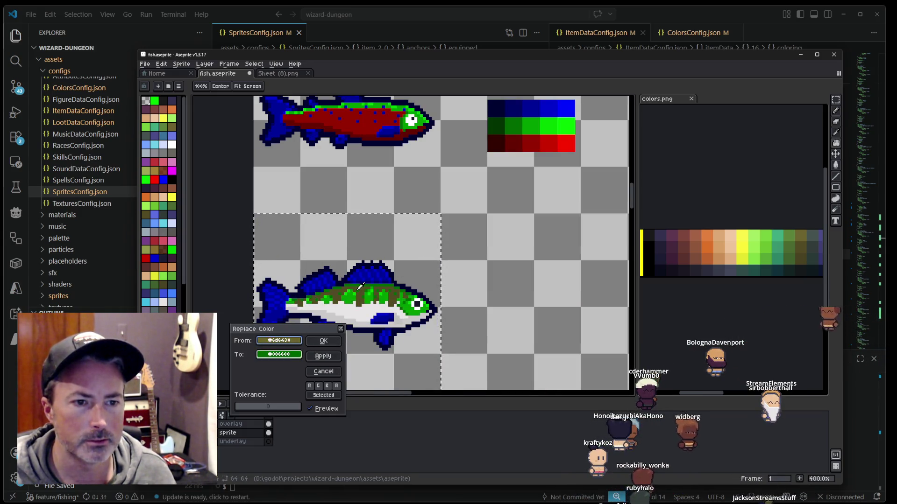
left_click_drag(292, 355, 532, 141)
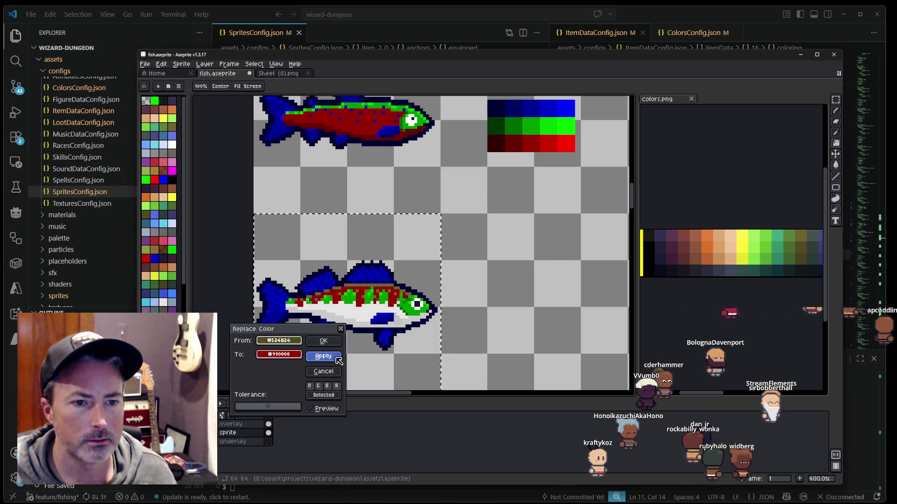
left_click_drag(338, 308, 372, 279)
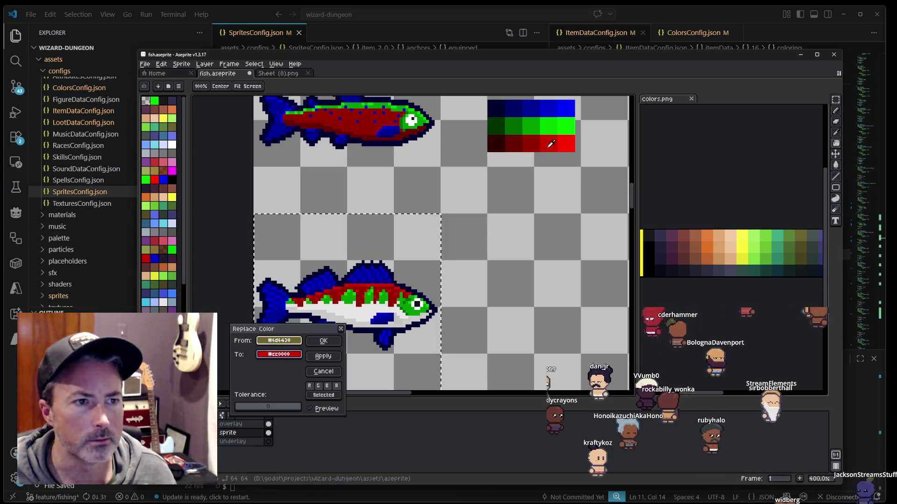
mouse_move(401, 342)
left_mouse_down()
mouse_move(430, 306)
mouse_move(436, 256)
left_mouse_up()
mouse_move(464, 311)
left_mouse_down()
mouse_move(472, 220)
mouse_move(469, 298)
left_mouse_up()
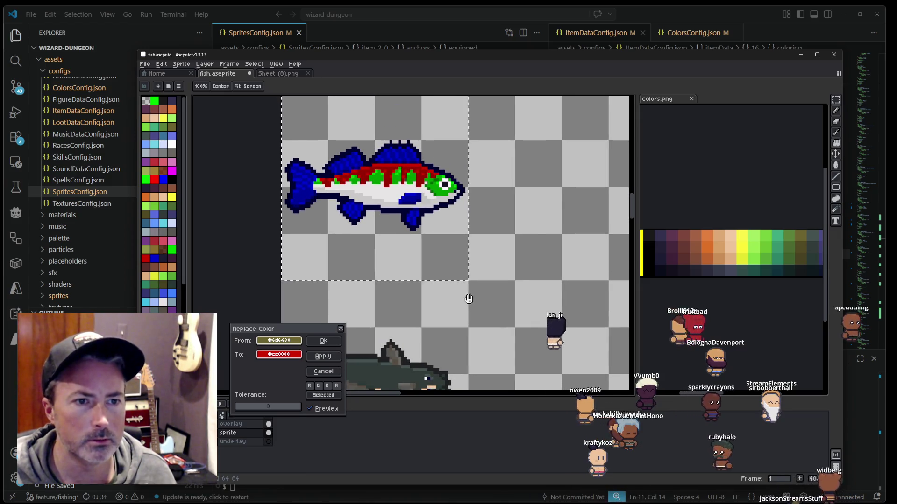
Step: Close the Replace Color dialog and recentre the view on the recoloured fish
left_click(331, 346)
scroll(472, 269, "down", 1)
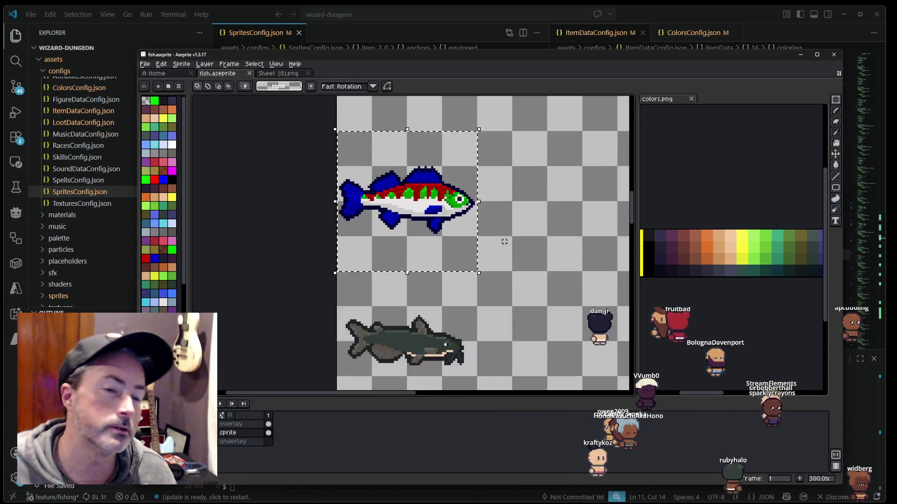
scroll(472, 268, "down", 1)
mouse_move(472, 268)
left_mouse_down()
mouse_move(453, 277)
mouse_move(455, 214)
left_mouse_up()
scroll(456, 213, "down", 2)
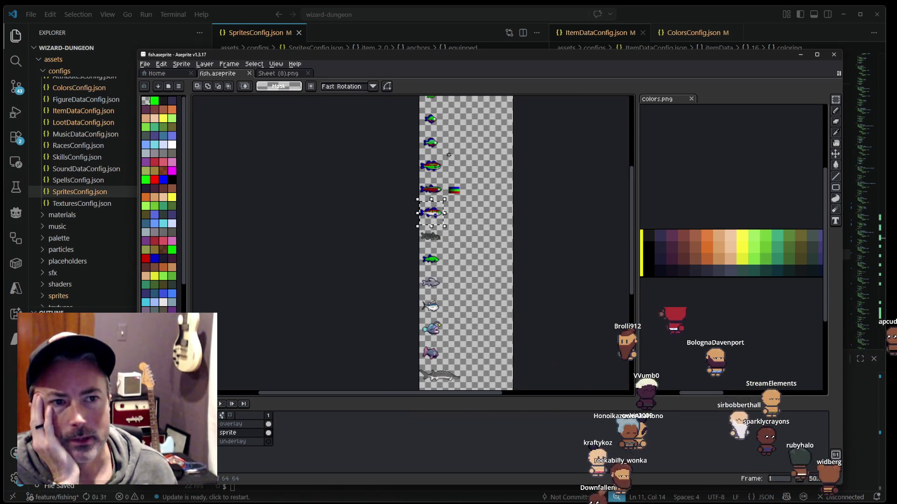
scroll(456, 213, "up", 3)
scroll(455, 213, "up", 2)
scroll(451, 260, "up", 2)
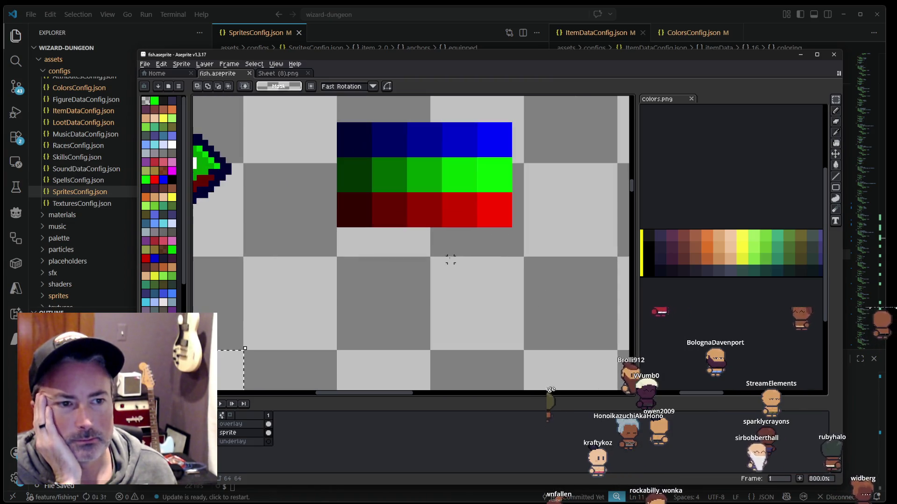
Step: Marquee-select the blue-green-red swatch block
key("i")
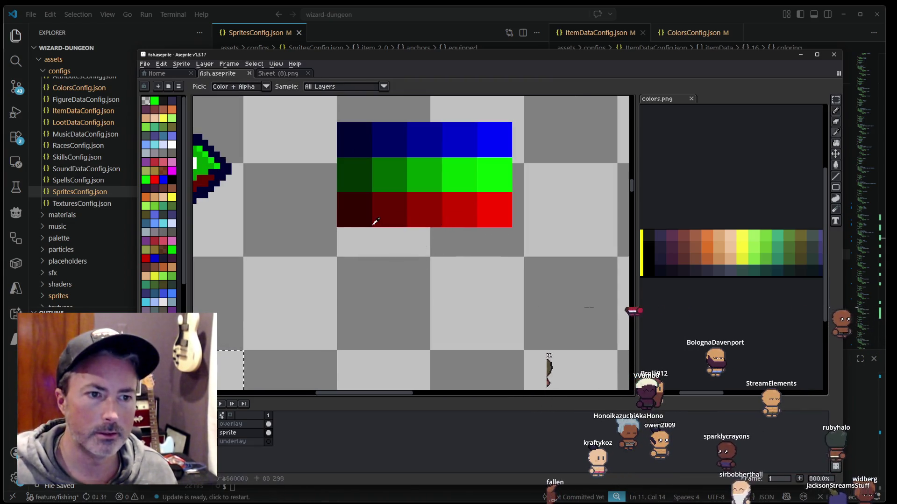
key("m")
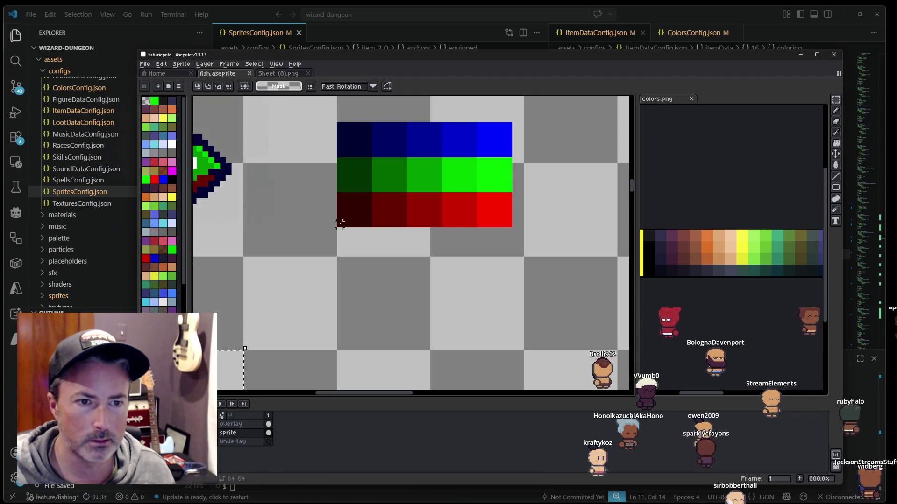
left_click_drag(341, 223, 512, 123)
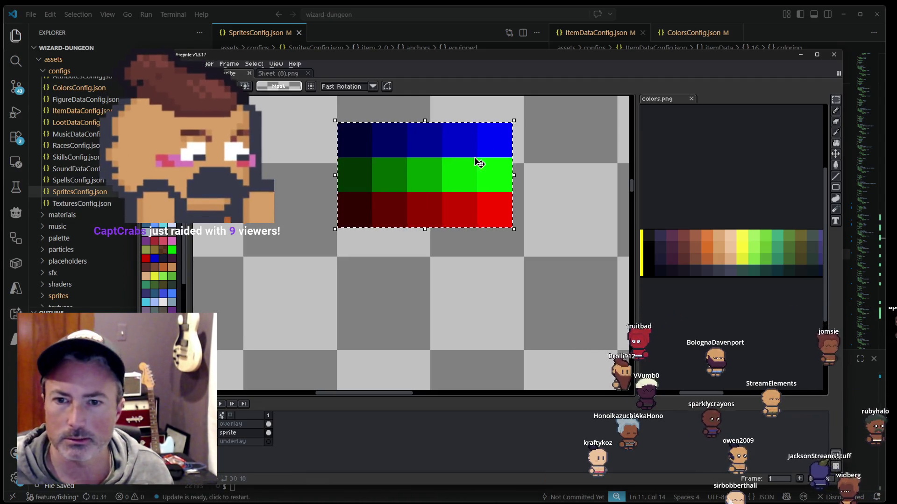
left_click(471, 177)
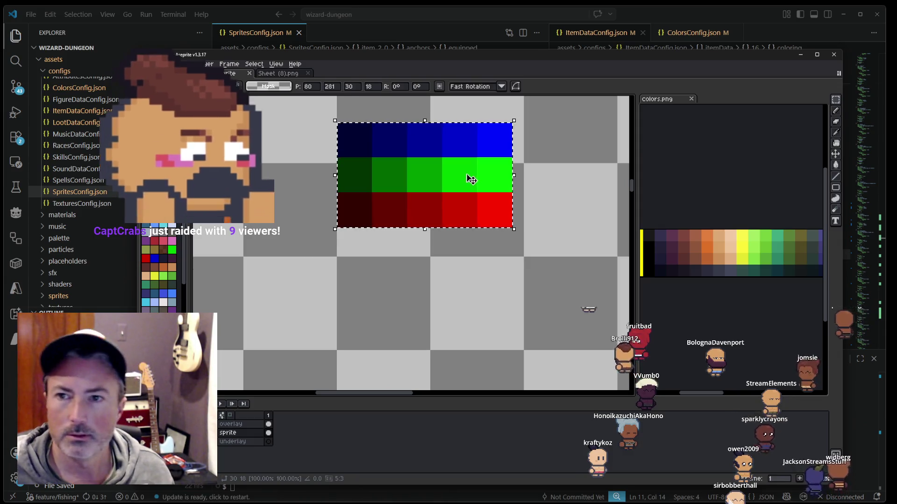
scroll(386, 215, "down", 2)
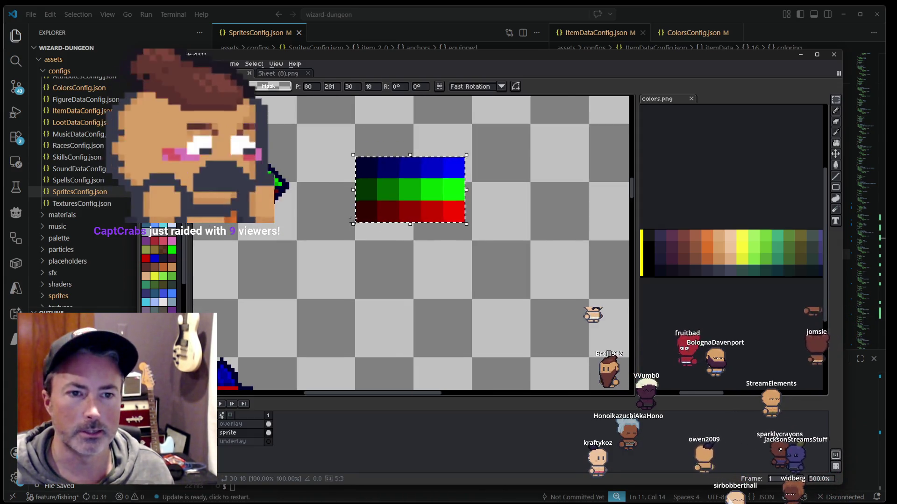
left_click_drag(351, 219, 446, 202)
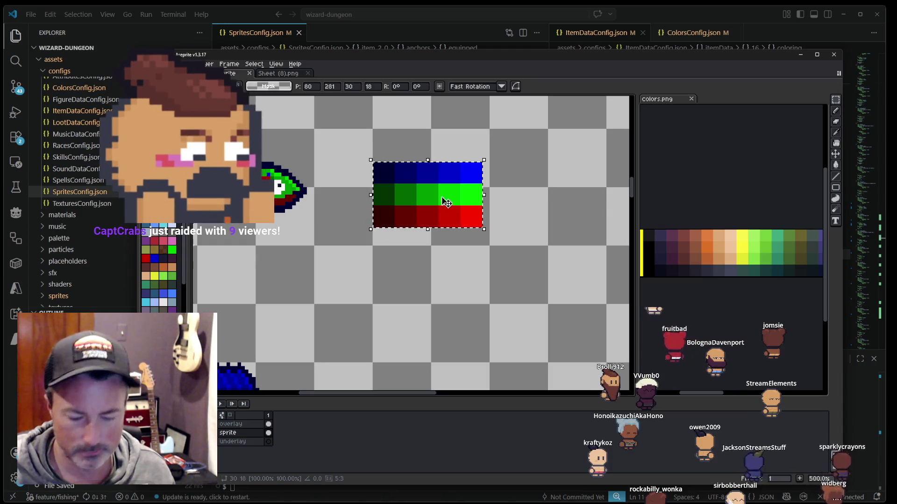
key("Down")
key("Up")
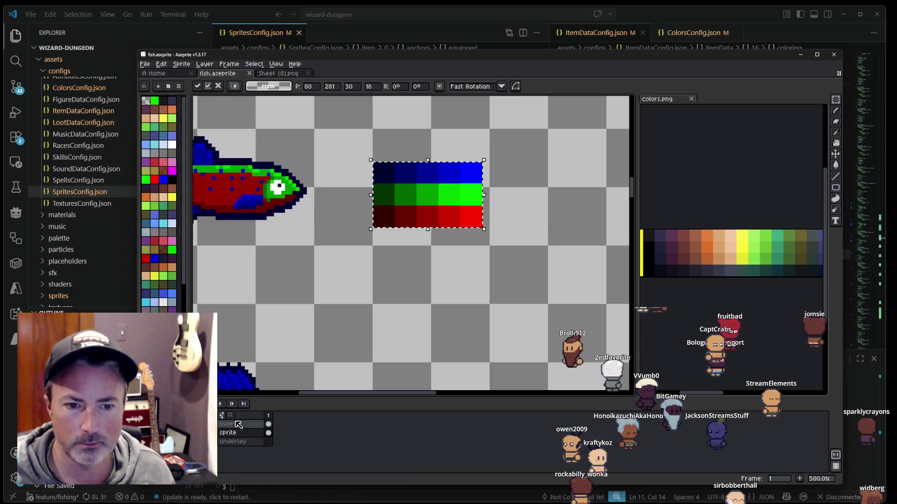
Step: Duplicate the overlay layer and place the swatch copy directly below the original
left_click(238, 423)
key("ctrl+j")
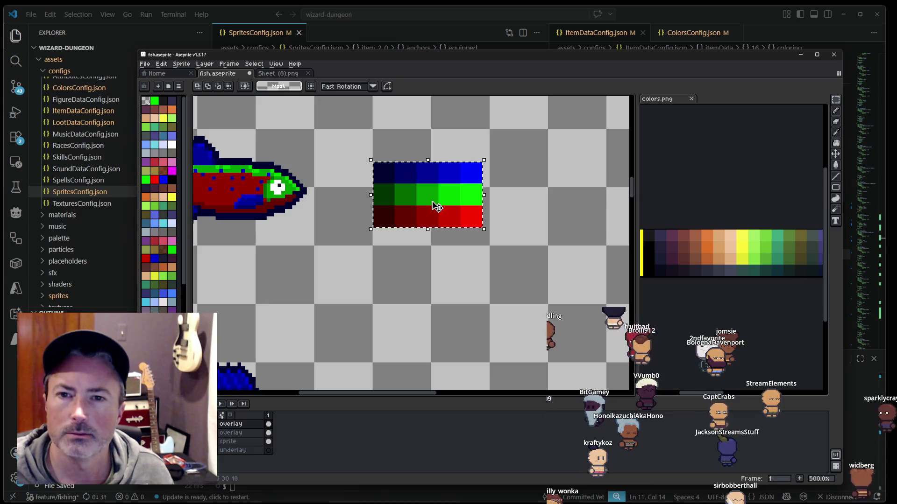
left_click_drag(438, 206, 438, 270)
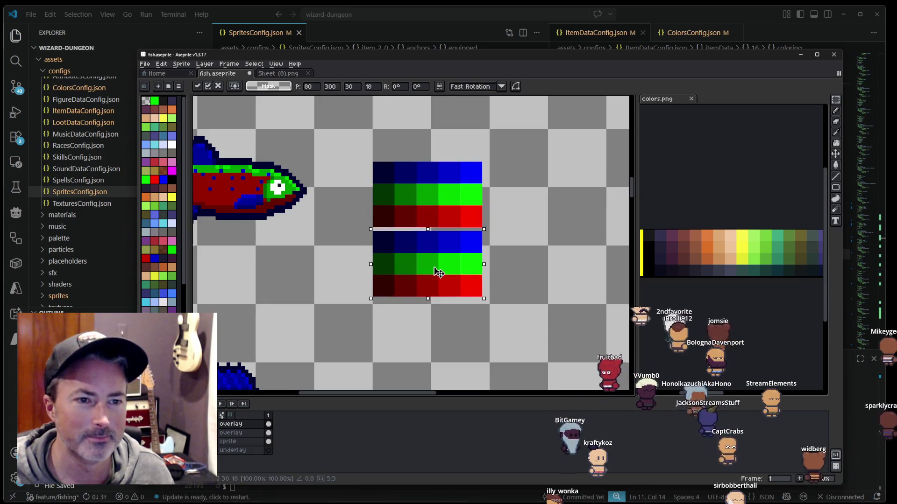
key("ctrl+d")
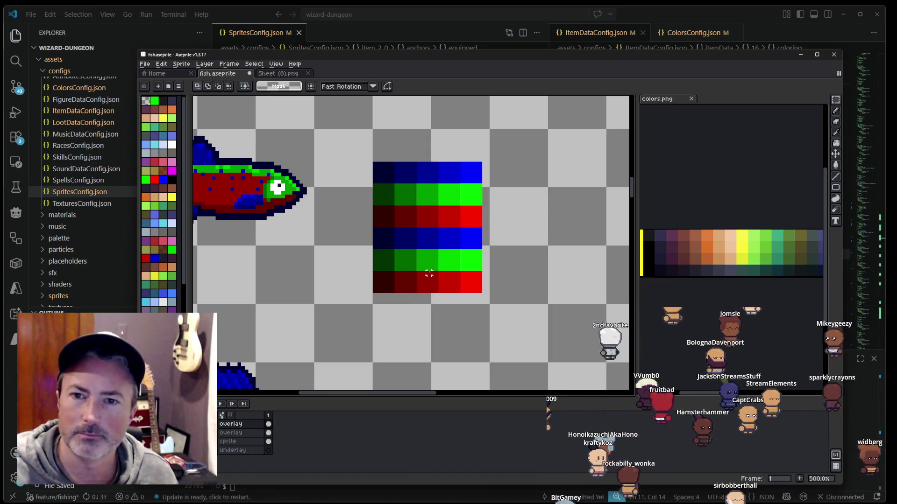
scroll(429, 273, "down", 1)
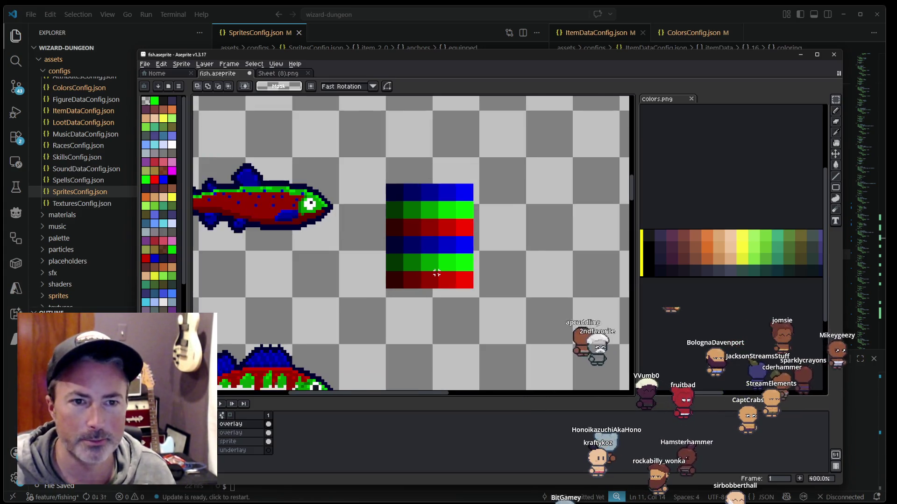
scroll(433, 279, "down", 1)
scroll(404, 256, "down", 3)
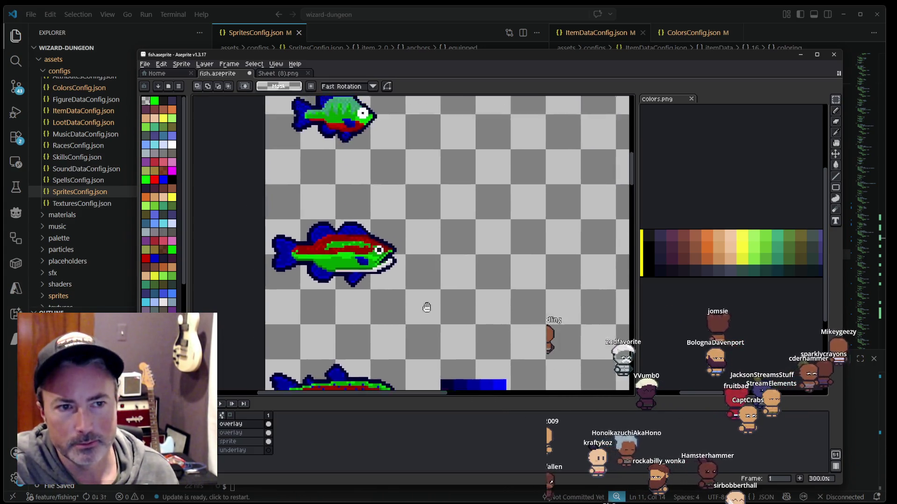
scroll(424, 307, "down", 5)
scroll(429, 381, "down", 2)
scroll(427, 365, "down", 3)
scroll(421, 327, "down", 2)
scroll(418, 290, "down", 2)
scroll(416, 235, "down", 2)
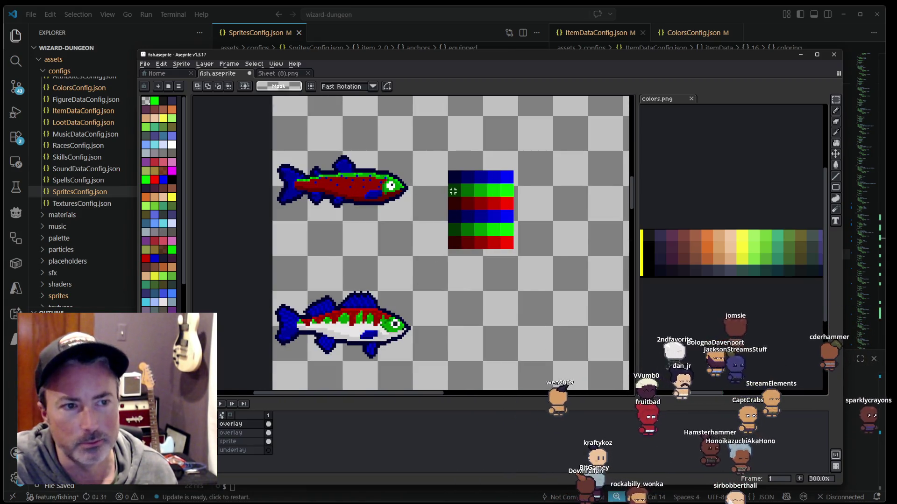
scroll(444, 233, "down", 1)
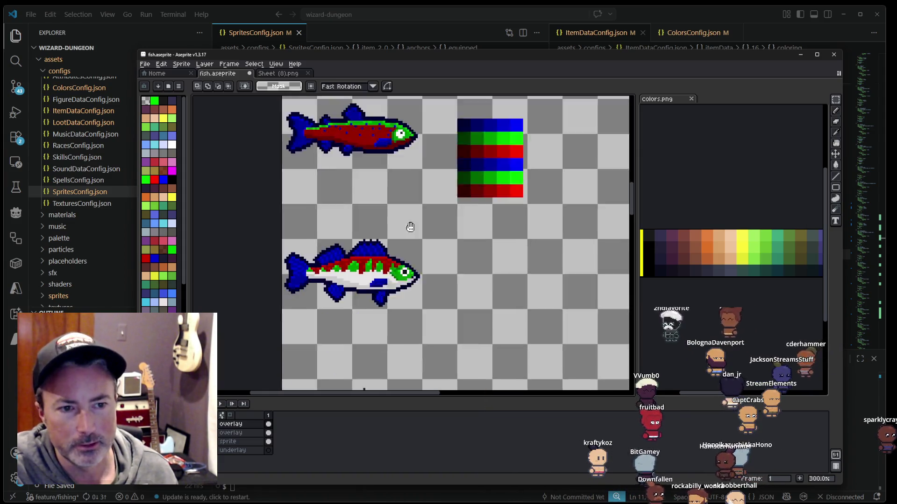
scroll(425, 240, "down", 2)
scroll(425, 234, "down", 2)
scroll(430, 209, "down", 2)
scroll(430, 209, "down", 2)
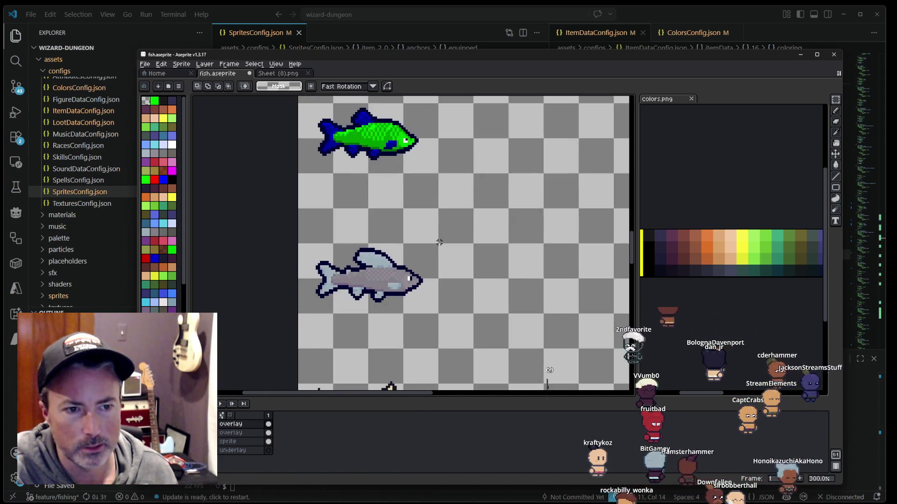
scroll(433, 196, "down", 2)
scroll(437, 182, "down", 2)
scroll(442, 161, "down", 2)
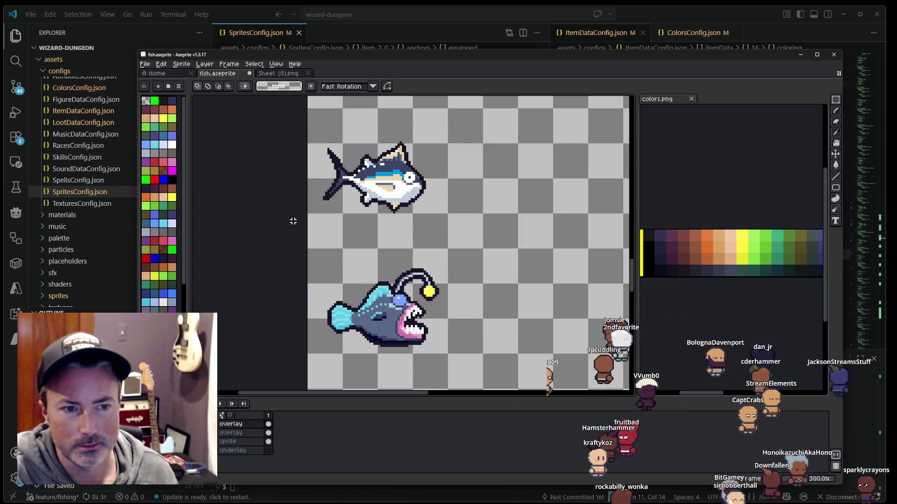
scroll(416, 214, "up", 1)
scroll(449, 224, "up", 2)
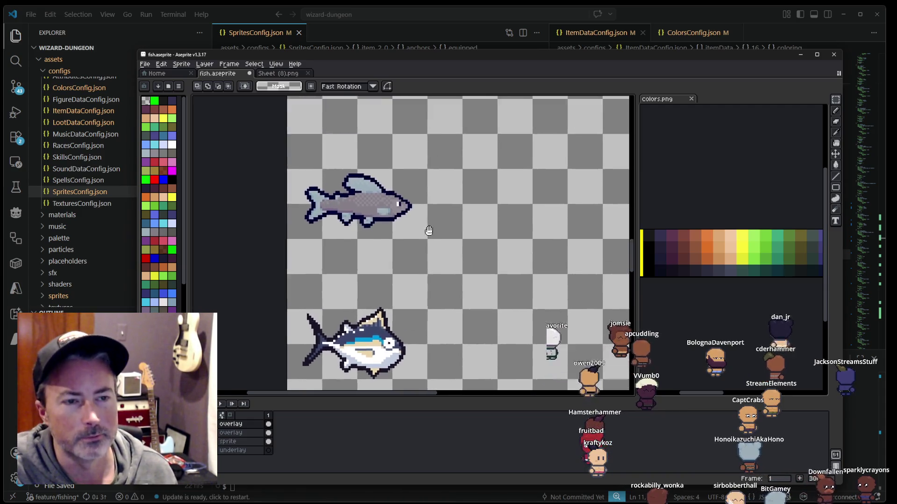
scroll(426, 229, "up", 2)
scroll(409, 220, "up", 2)
scroll(410, 212, "up", 2)
scroll(410, 330, "up", 2)
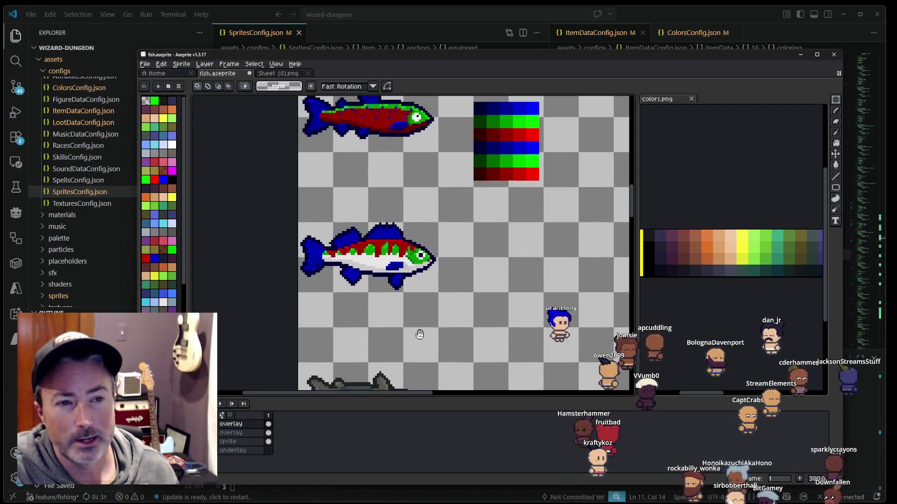
scroll(415, 331, "up", 2)
scroll(402, 317, "up", 1)
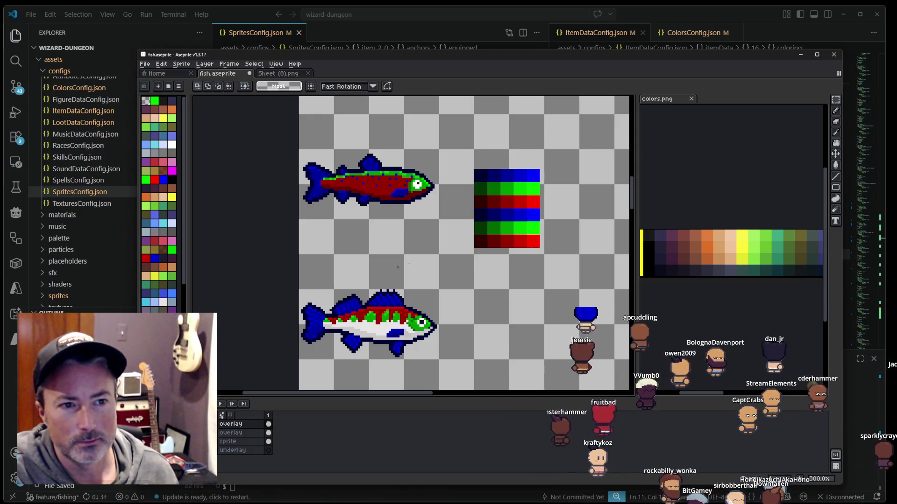
Step: Save fish.aseprite in Aseprite
left_click(660, 8)
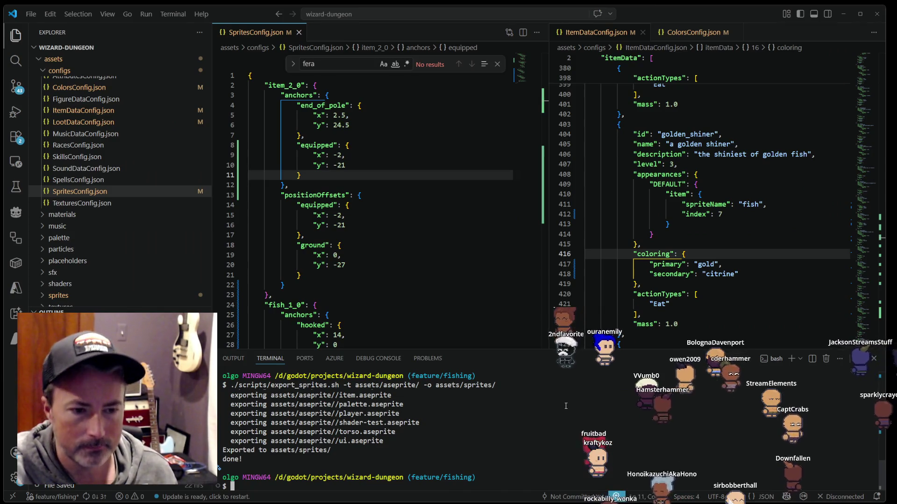
key("alt+Tab")
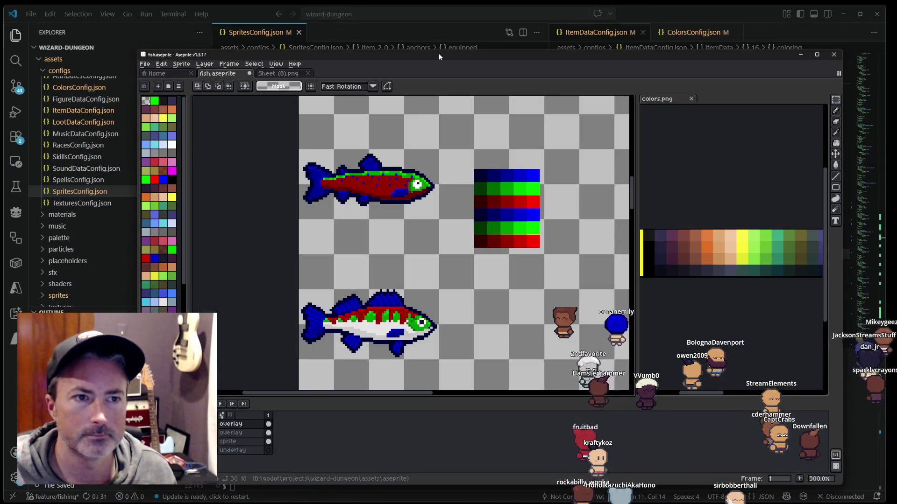
key("ctrl+s")
Step: Rerun ./scripts/export_sprites.sh in the VS Code terminal
left_click(689, 4)
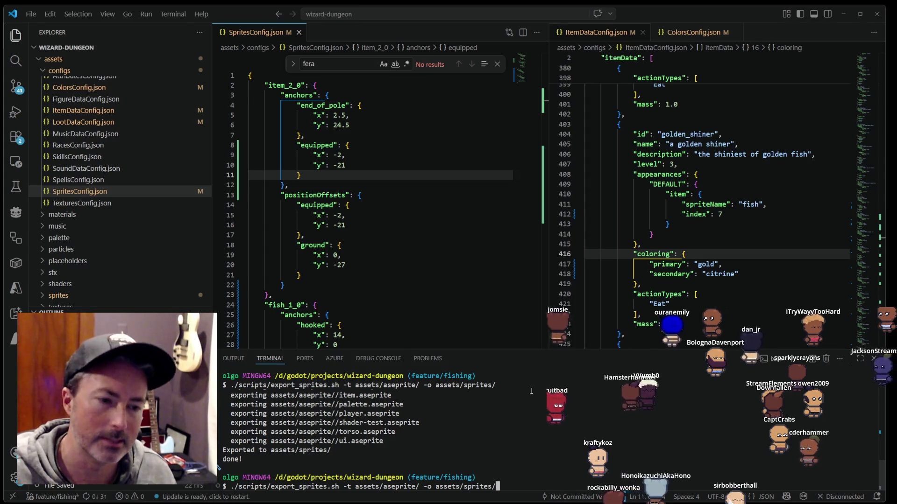
key("Return")
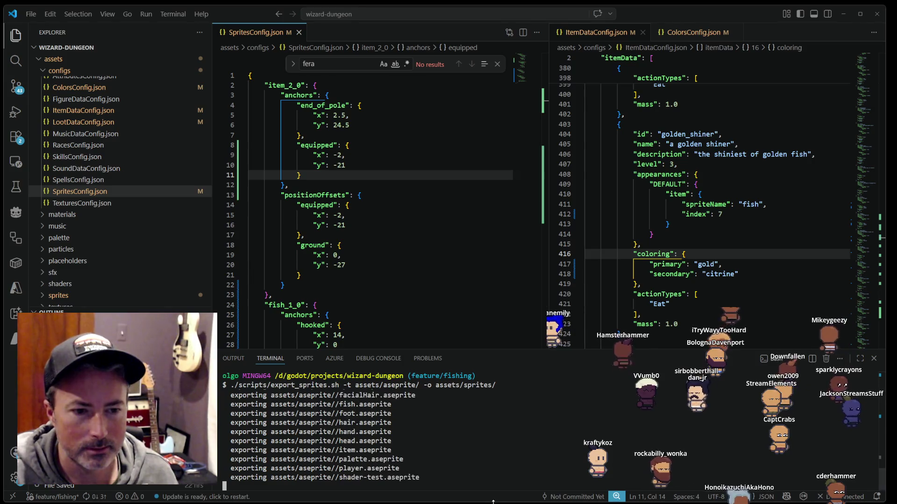
key("alt+Tab")
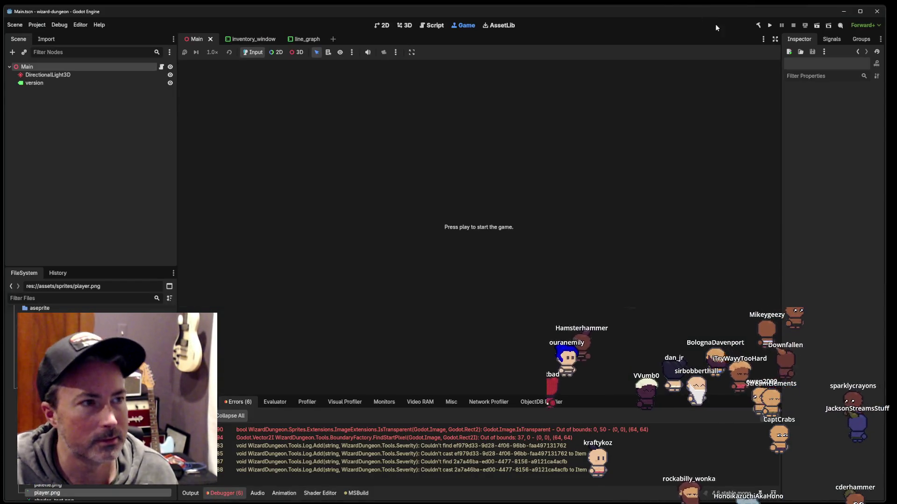
Step: Run the game in Godot and move the golden shiner within the inventory
left_click(770, 26)
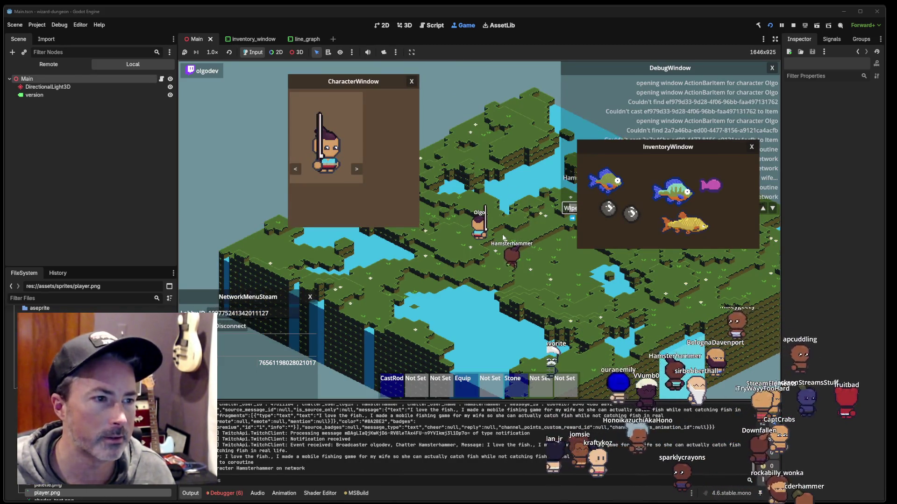
left_click_drag(699, 228, 678, 223)
key("alt+Tab")
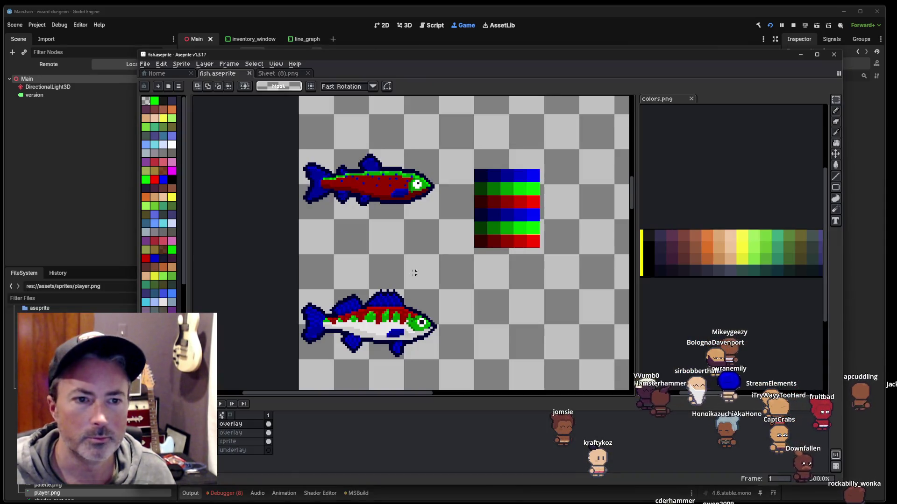
Step: Bring Aseprite forward and pan to the bright green fish with navy fins
left_click_drag(397, 210, 397, 140)
scroll(392, 140, "down", 1)
mouse_move(402, 176)
left_mouse_down()
mouse_move(401, 303)
mouse_move(399, 21)
left_mouse_up()
scroll(351, 221, "up", 3)
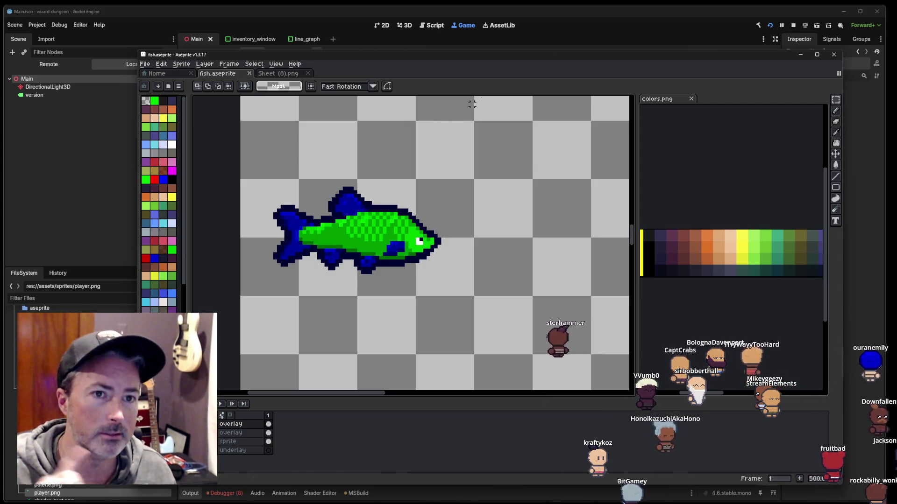
Step: Browse the colors.png palette strip's reds and purples, then return to the running game
left_click(730, 238)
left_click_drag(730, 238, 659, 231)
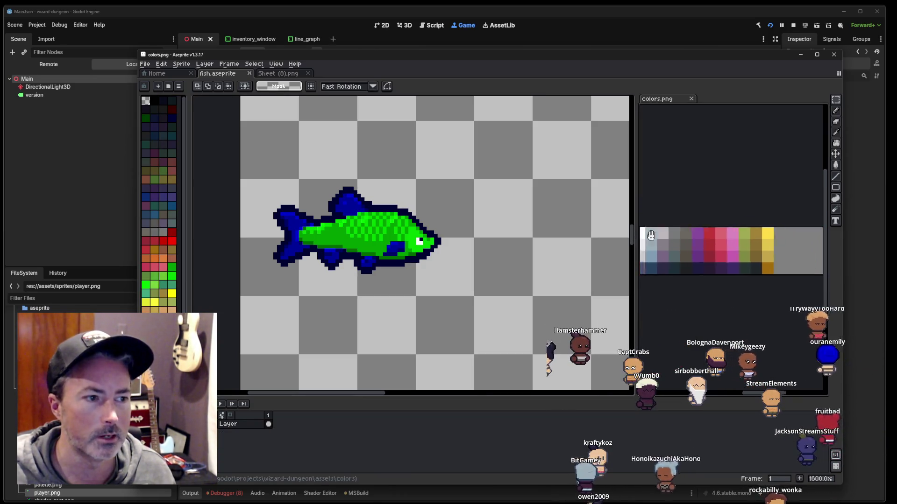
scroll(746, 247, "up", 2)
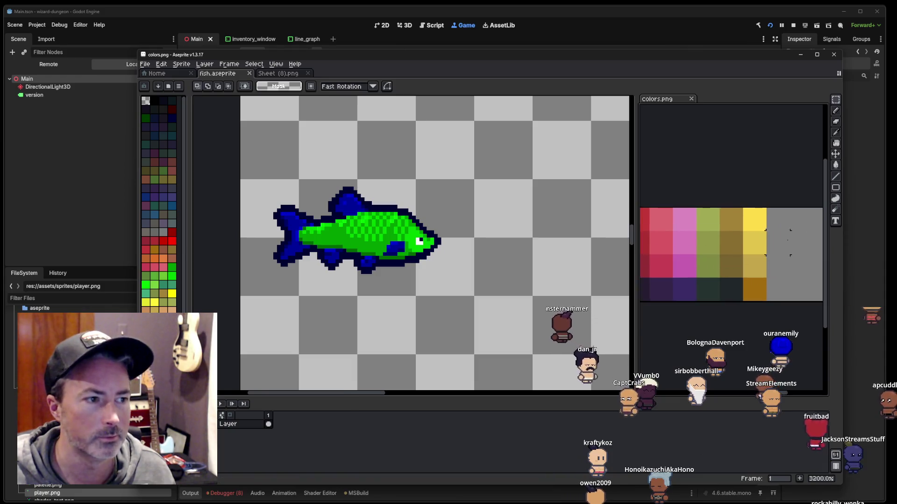
scroll(746, 248, "up", 2)
scroll(732, 273, "down", 3)
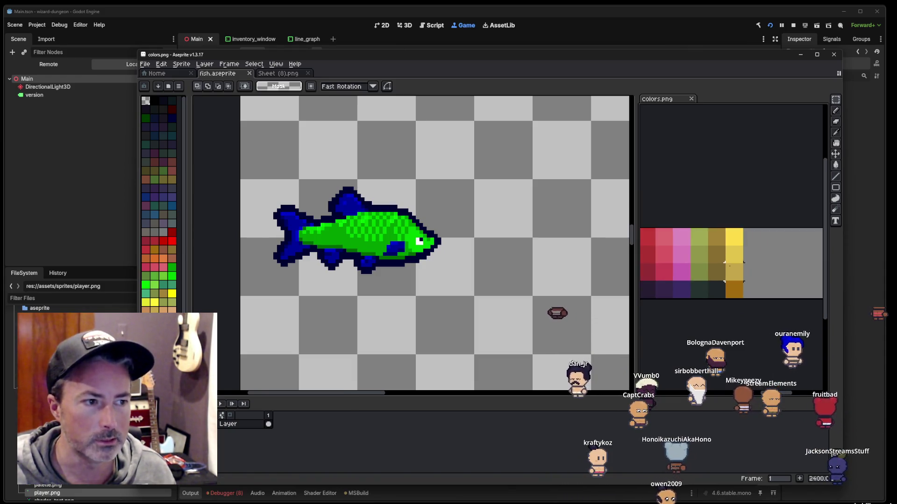
scroll(731, 269, "down", 1)
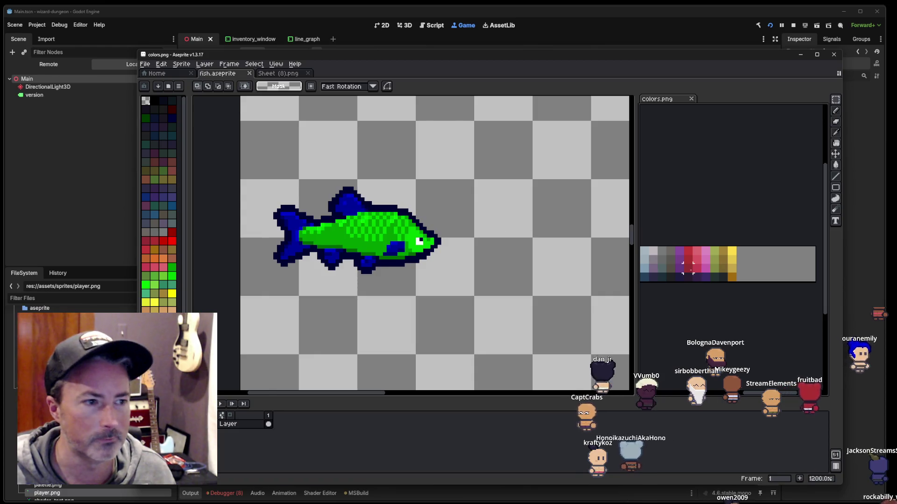
scroll(732, 267, "up", 3)
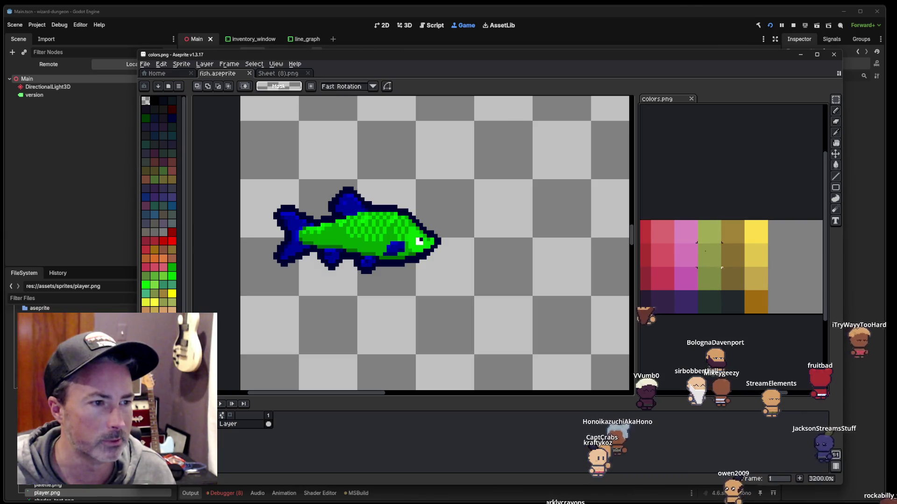
left_click(686, 21)
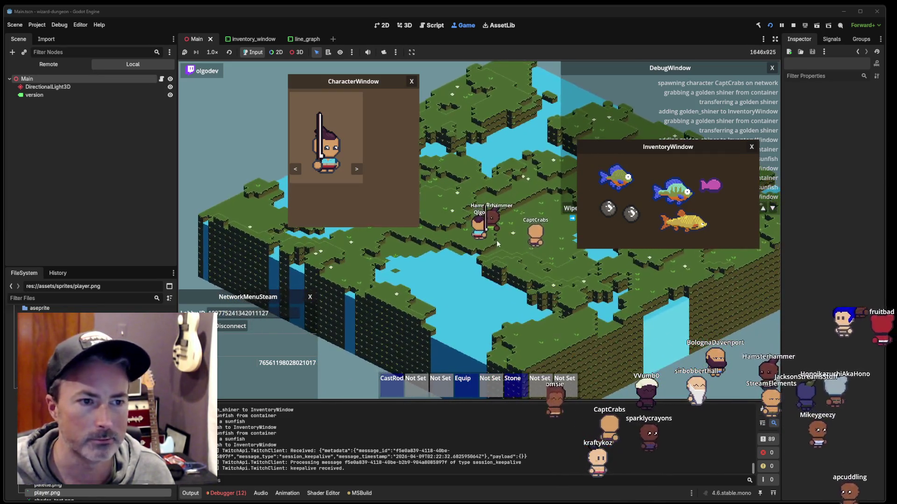
Step: Catch a purple bass in the fishing window and rearrange it within the moved inventory
left_click(450, 256)
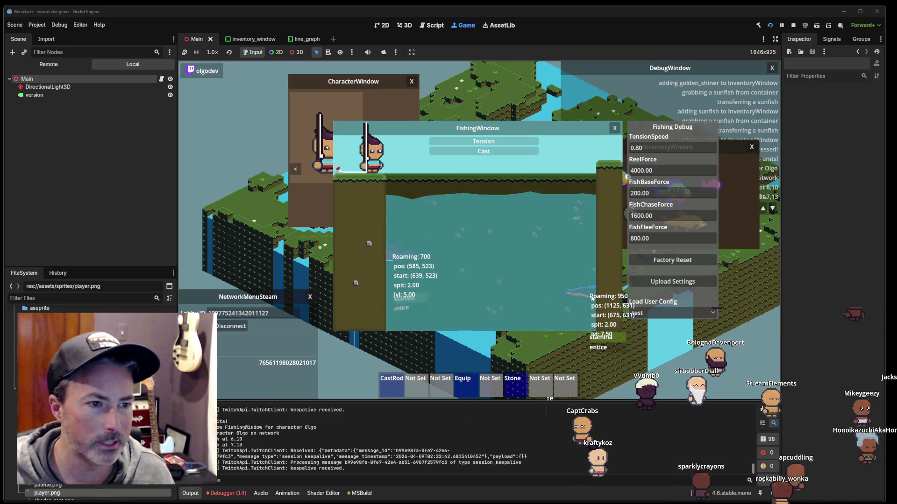
mouse_move(590, 294)
left_mouse_down()
mouse_move(551, 271)
mouse_move(517, 279)
left_mouse_up()
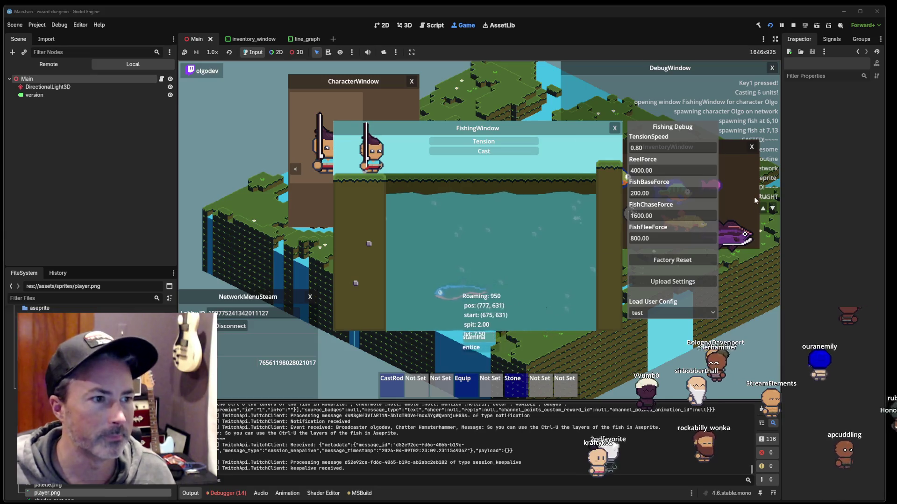
left_click(718, 146)
left_click_drag(718, 146, 593, 119)
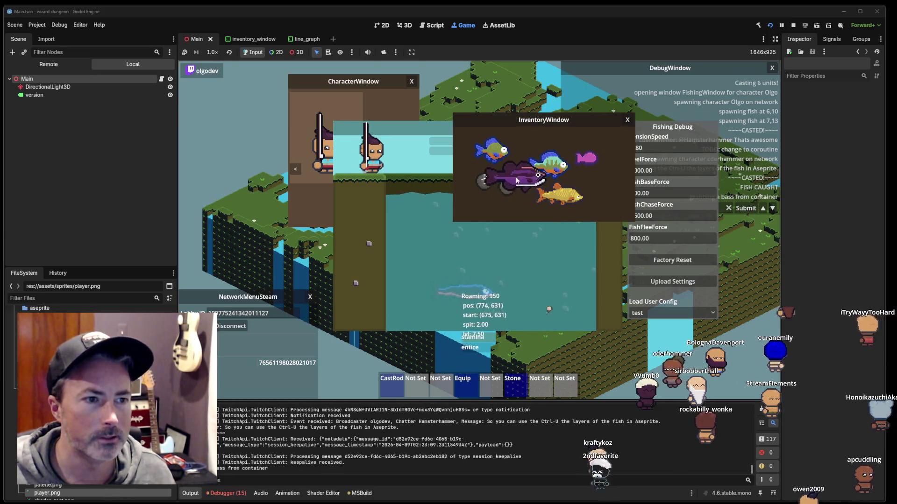
left_click_drag(548, 180, 593, 185)
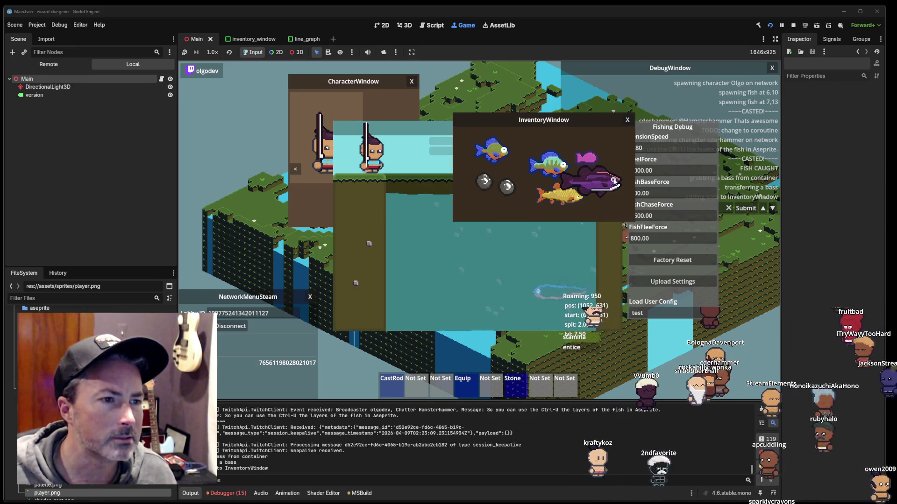
key("alt+Tab")
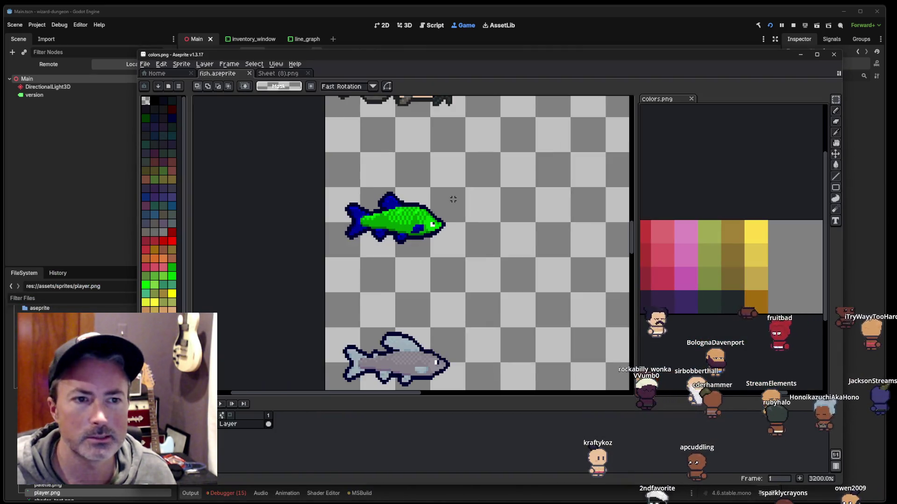
Step: Sample the dark red from the fish's body with the eyedropper
scroll(436, 218, "down", 3)
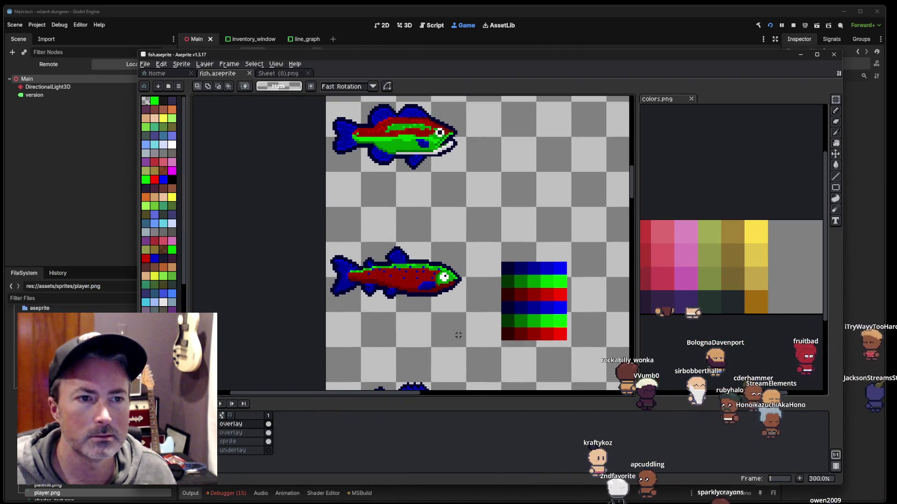
scroll(436, 218, "down", 3)
scroll(437, 218, "up", 1)
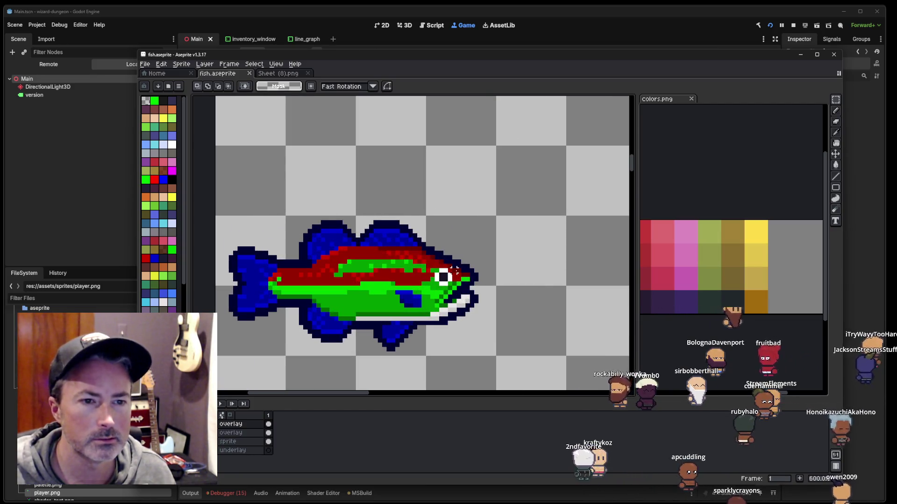
scroll(456, 269, "up", 1)
key("alt")
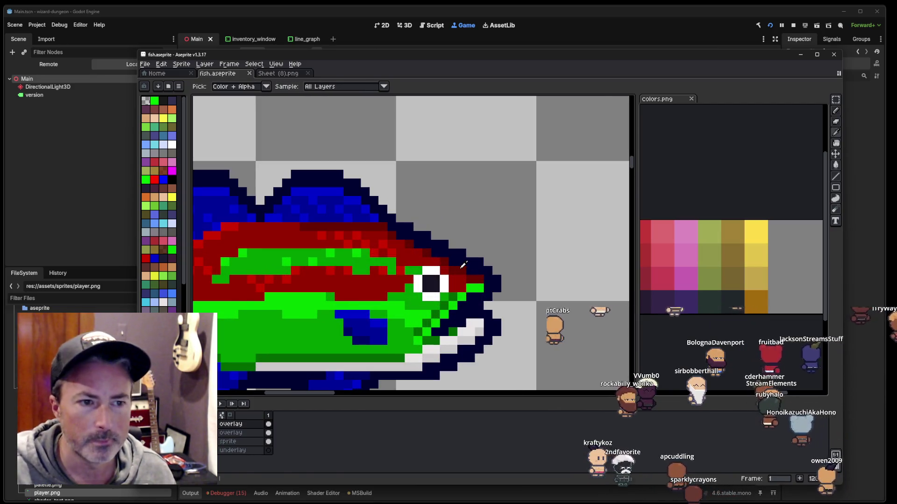
left_click(164, 462)
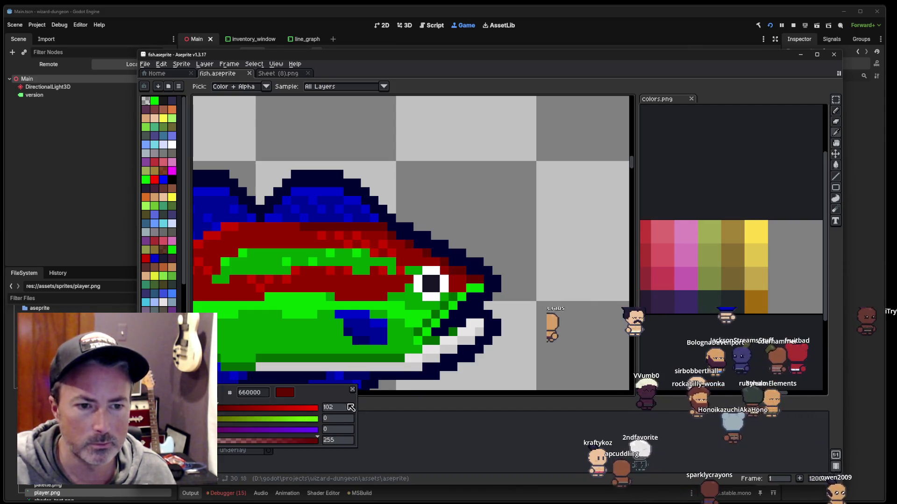
scroll(490, 216, "down", 3)
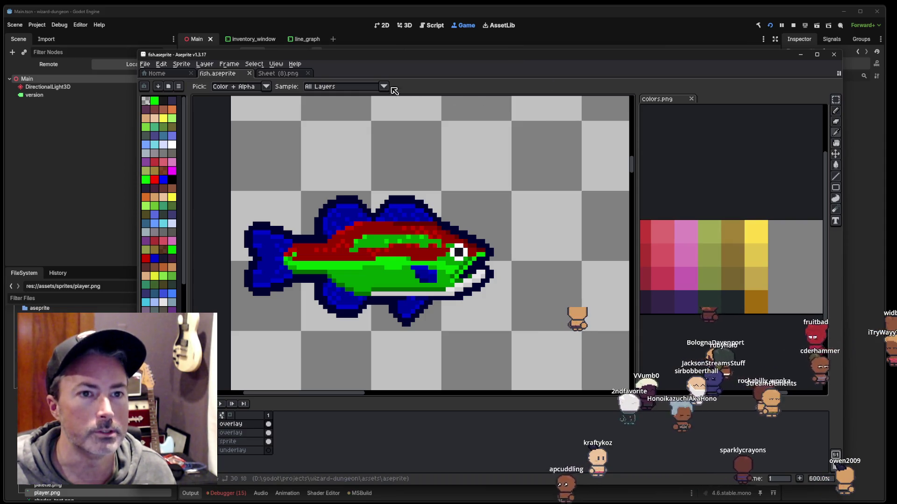
Step: Compare colours across the Sheet (8).png, colors.png and fish.aseprite tabs
left_click(280, 74)
scroll(411, 252, "right", 1)
scroll(413, 258, "right", 2)
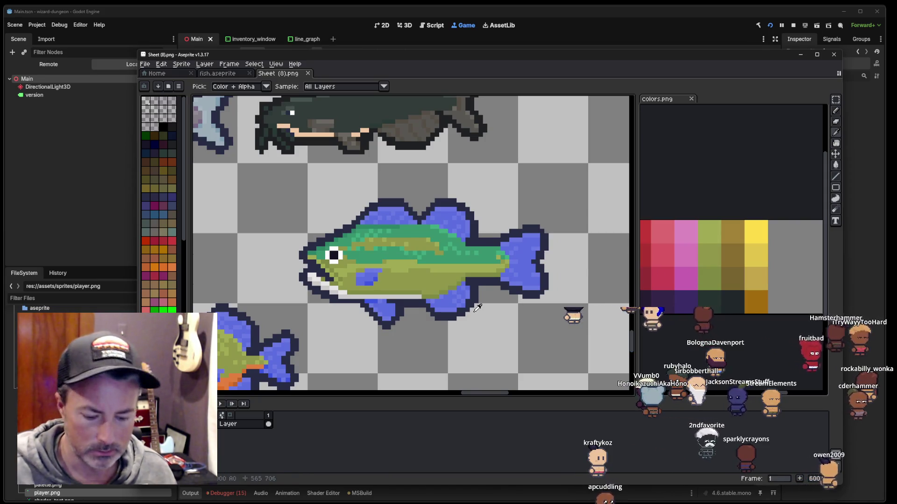
left_click(687, 275)
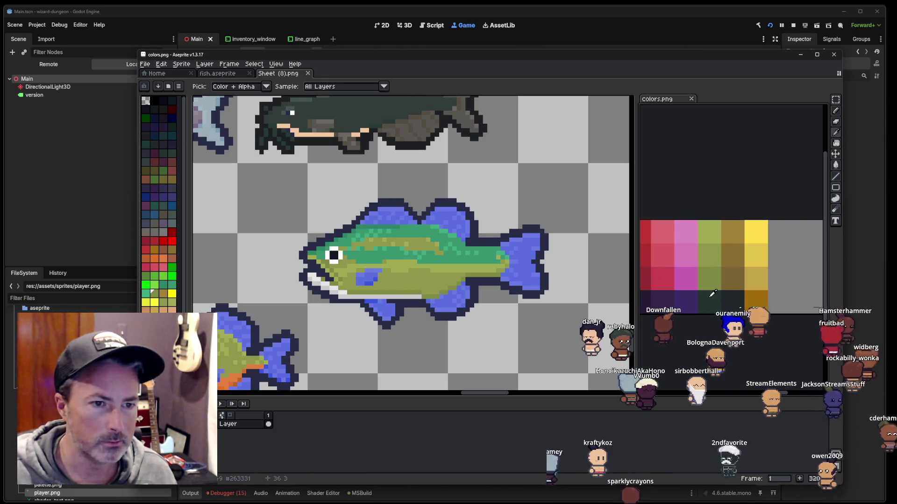
left_click(218, 74)
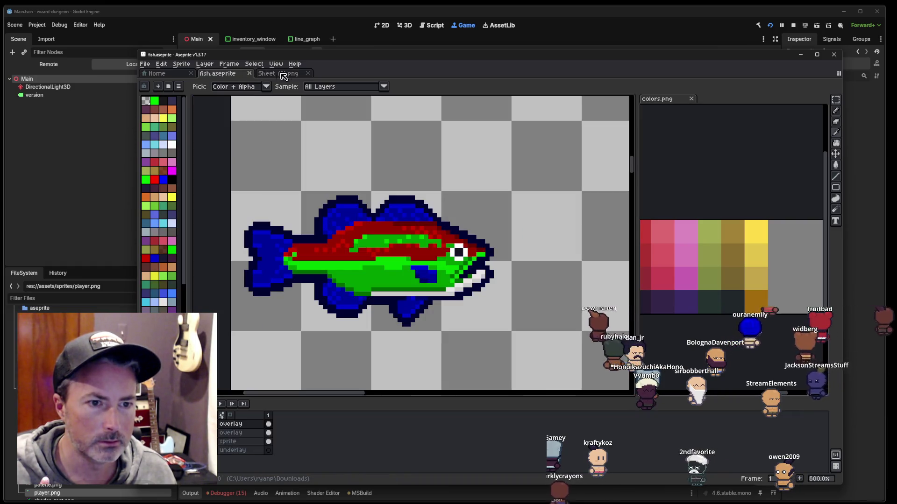
left_click(286, 74)
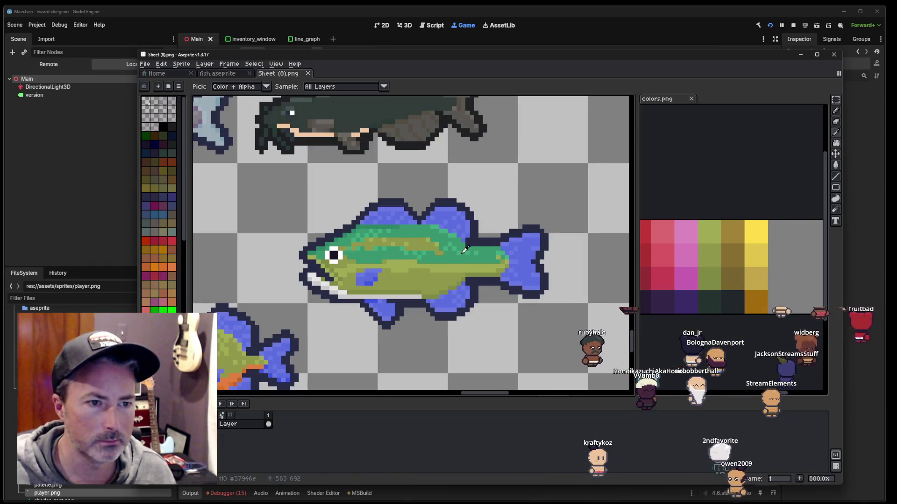
left_click(704, 272)
scroll(708, 276, "right", 10)
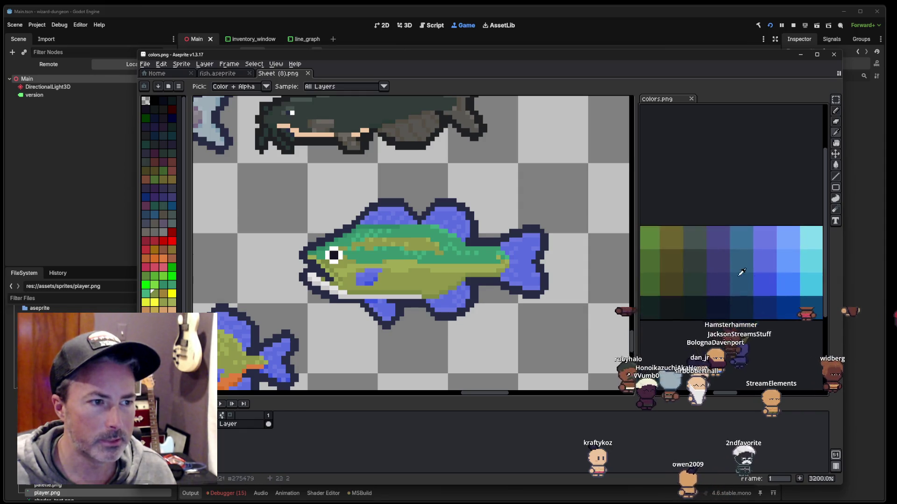
scroll(712, 279, "left", 2)
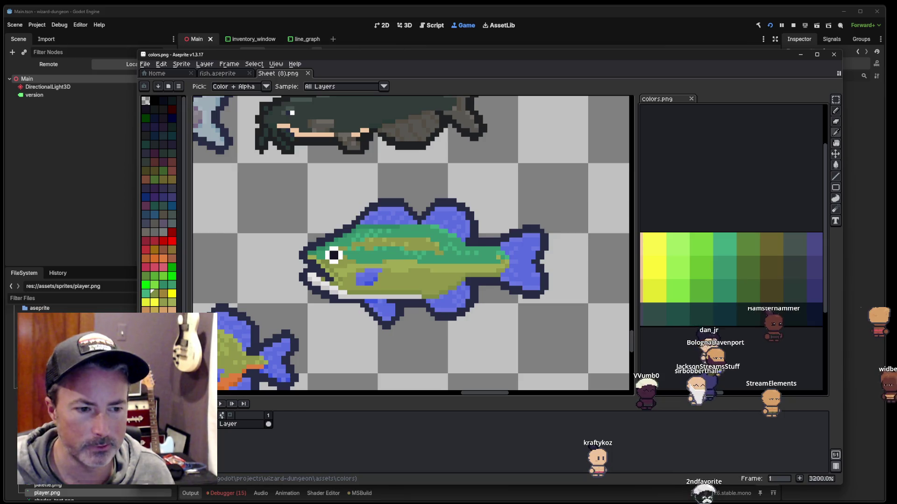
left_click(343, 499)
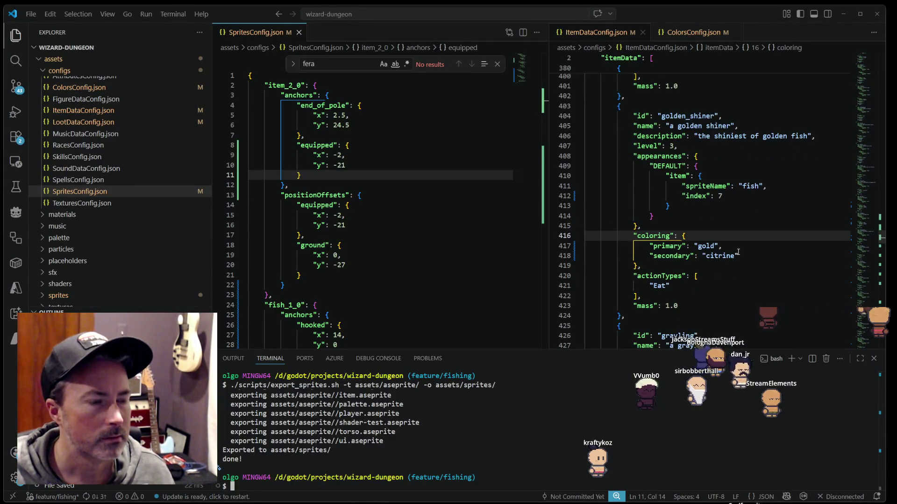
Step: Check the bluegill and sunfish colour values and select the sunfish's three-colour coloring block
scroll(732, 254, "up", 2)
scroll(735, 248, "up", 4)
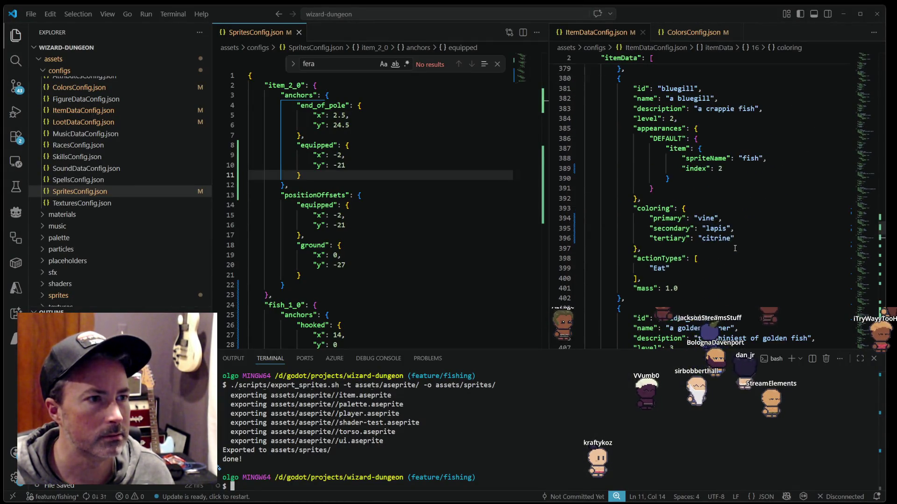
left_click(702, 240)
scroll(736, 236, "up", 2)
scroll(734, 235, "up", 2)
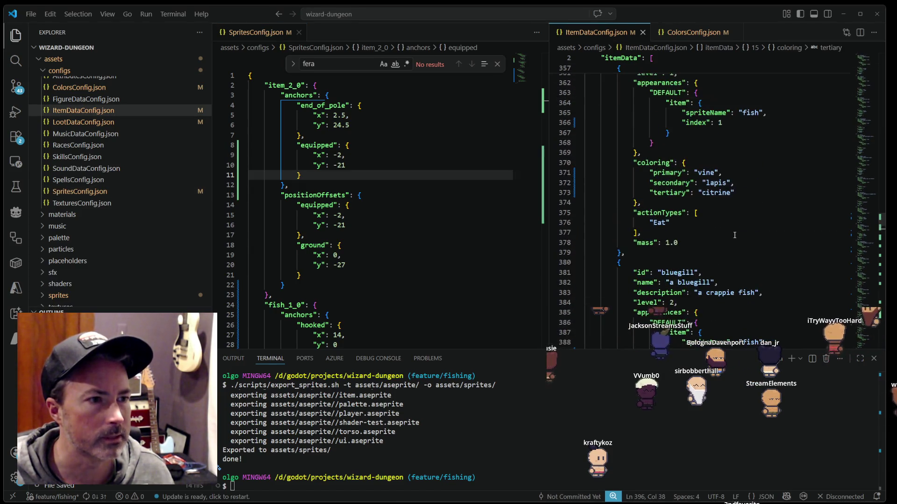
scroll(734, 236, "up", 1)
left_click(717, 237)
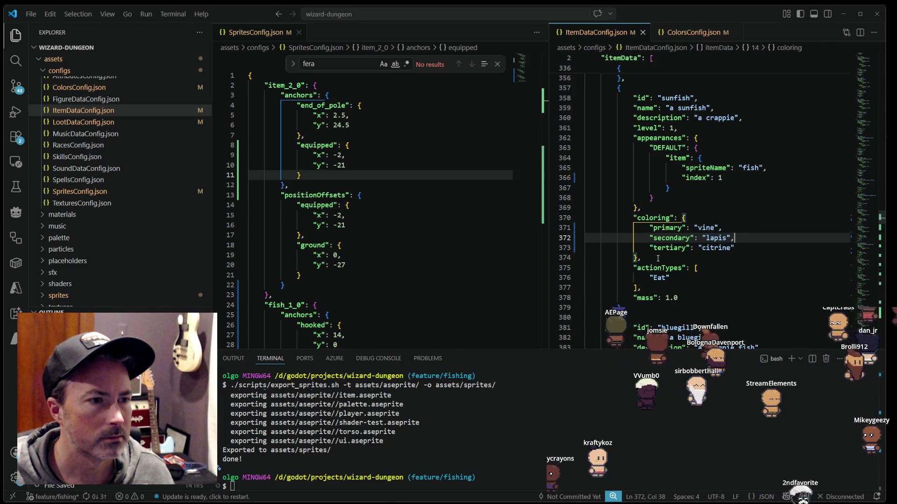
left_click_drag(658, 259, 561, 219)
key("ctrl+c")
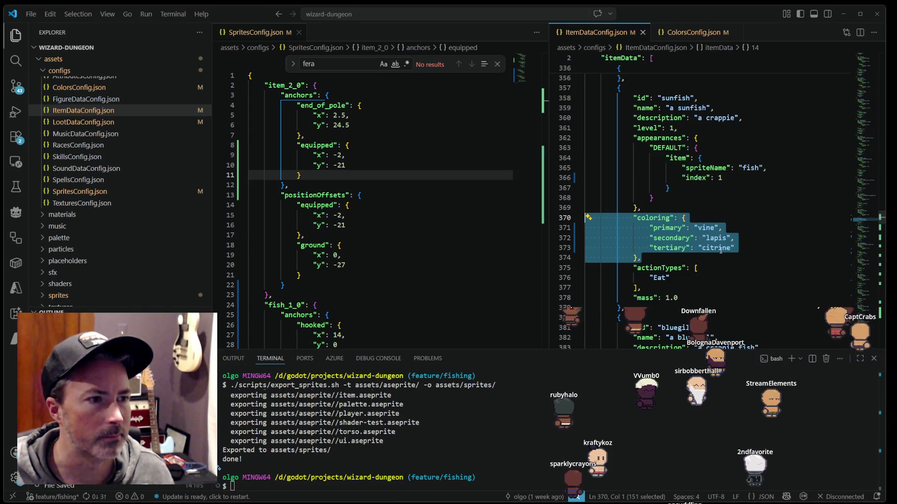
Step: Paste the sunfish coloring over the bass's single-colour coloring block
scroll(720, 251, "down", 5)
scroll(719, 252, "down", 4)
scroll(718, 254, "down", 5)
scroll(717, 256, "down", 3)
scroll(717, 256, "down", 5)
scroll(717, 257, "down", 4)
scroll(717, 258, "down", 3)
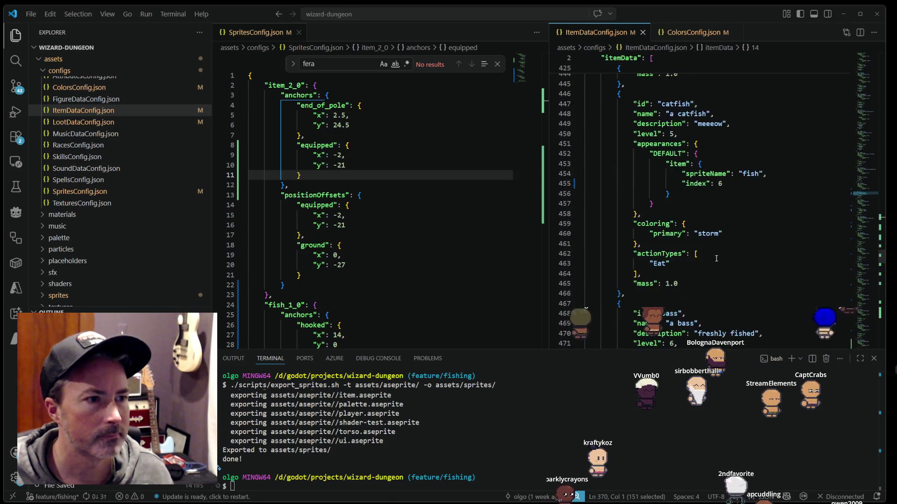
scroll(716, 259, "down", 4)
scroll(667, 299, "down", 2)
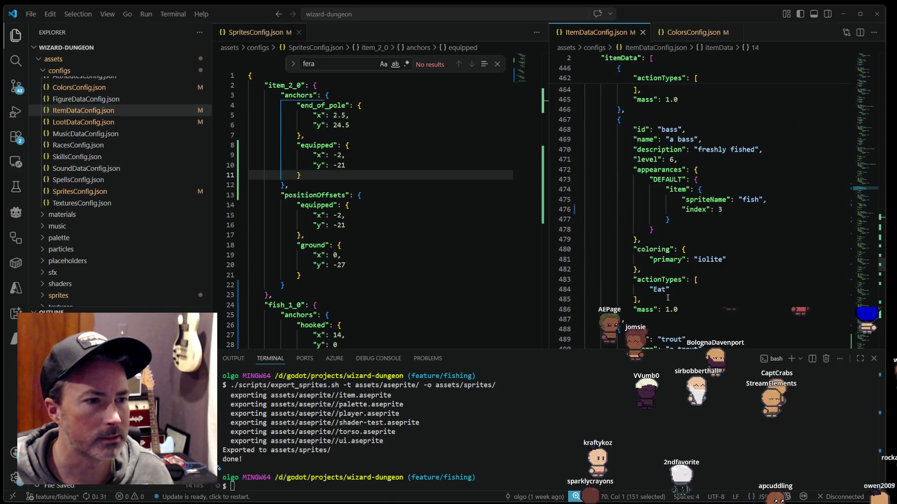
left_click_drag(640, 272, 586, 249)
key("ctrl+v")
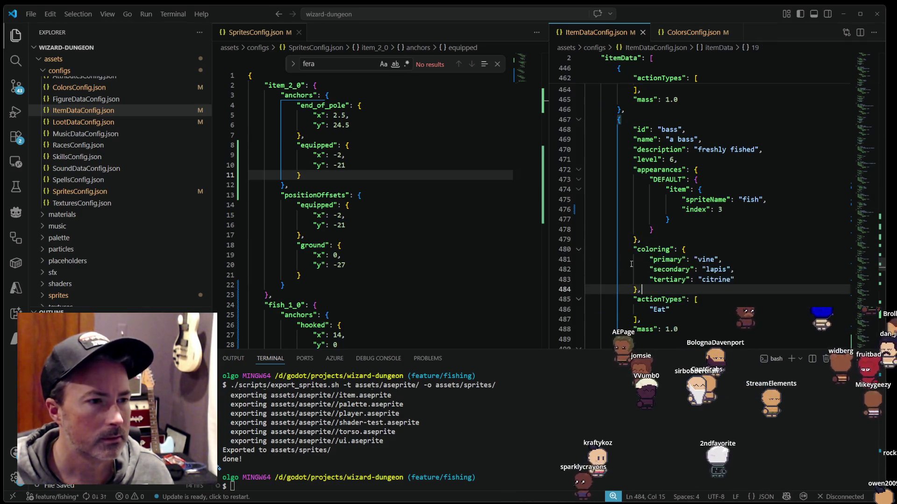
Step: Review the pasted bass values: primary vine, secondary lapis, tertiary citrine
left_click(718, 251)
left_click(707, 260)
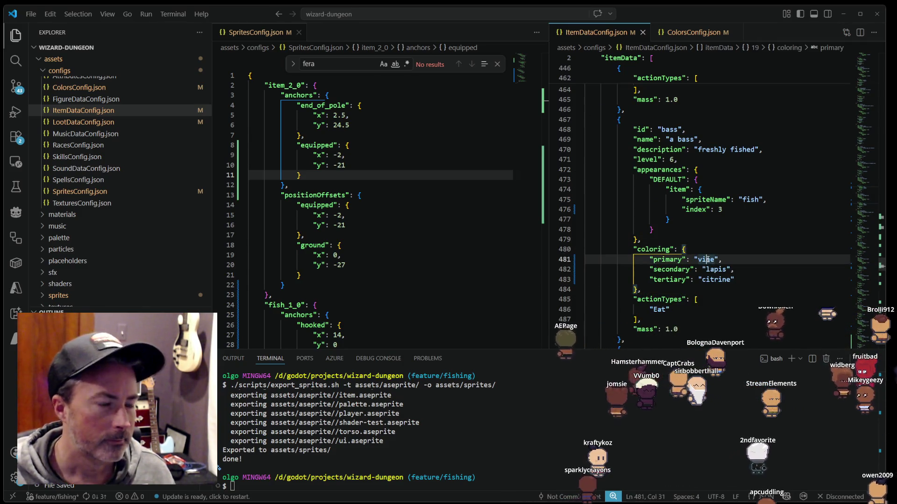
double_click(707, 259)
double_click(716, 270)
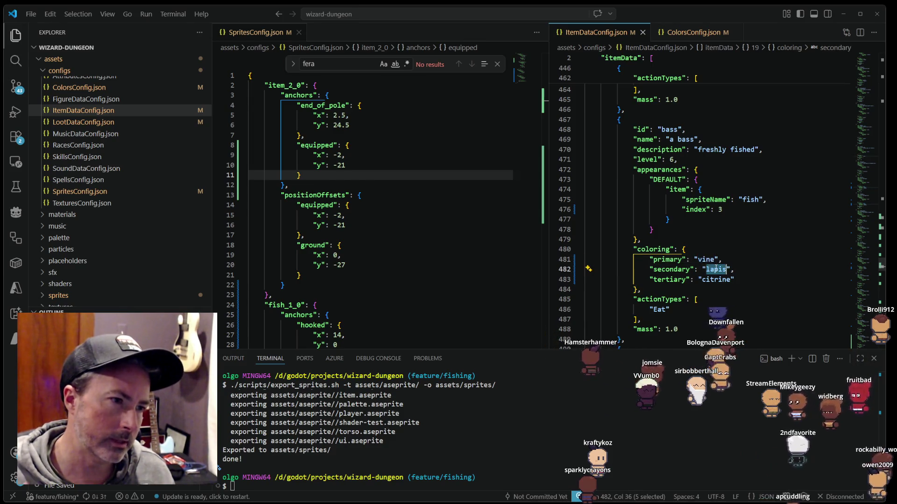
double_click(715, 280)
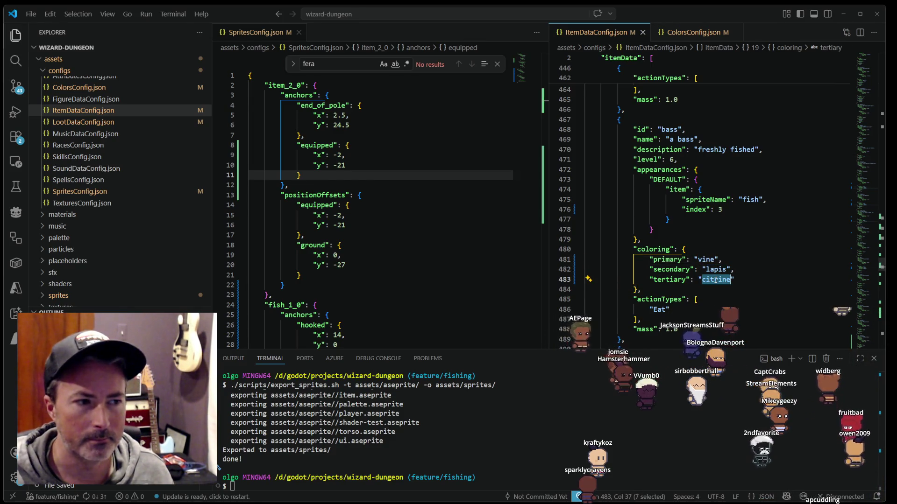
Step: Look through the colour definitions file for a replacement tertiary colour
key("ctrl+Tab")
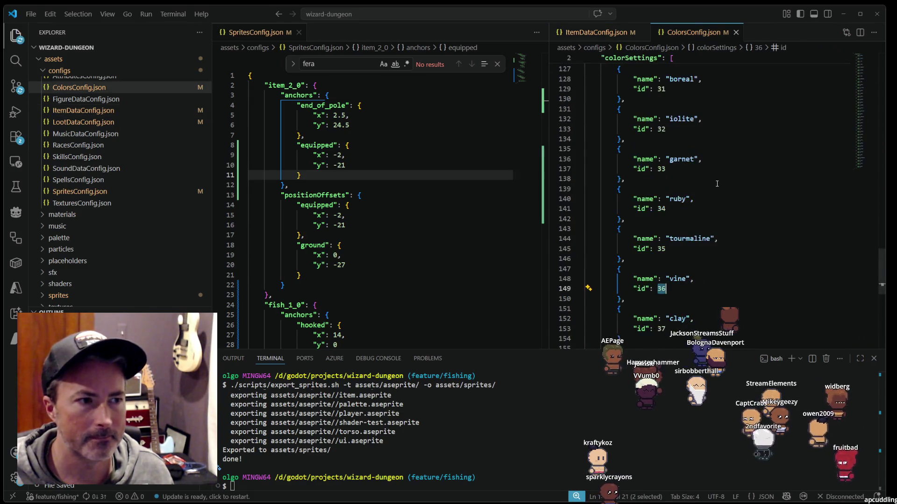
scroll(675, 225, "down", 1)
scroll(681, 247, "up", 2)
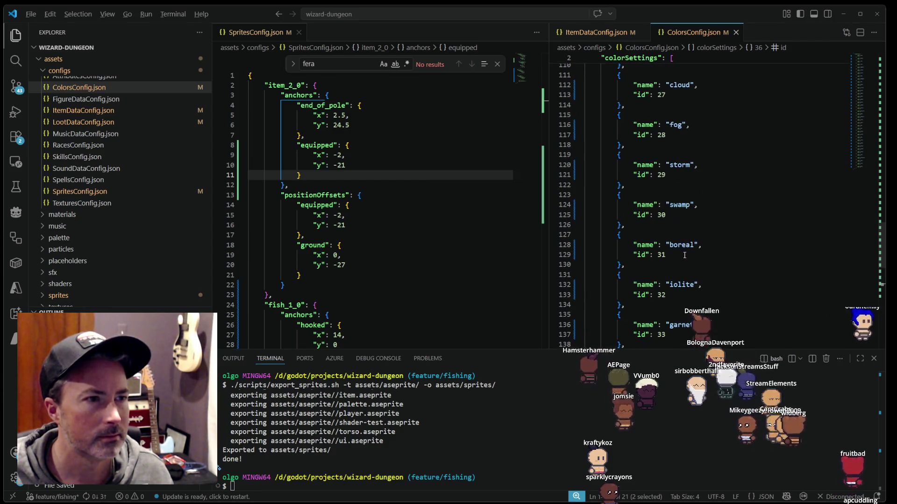
key("alt+Tab")
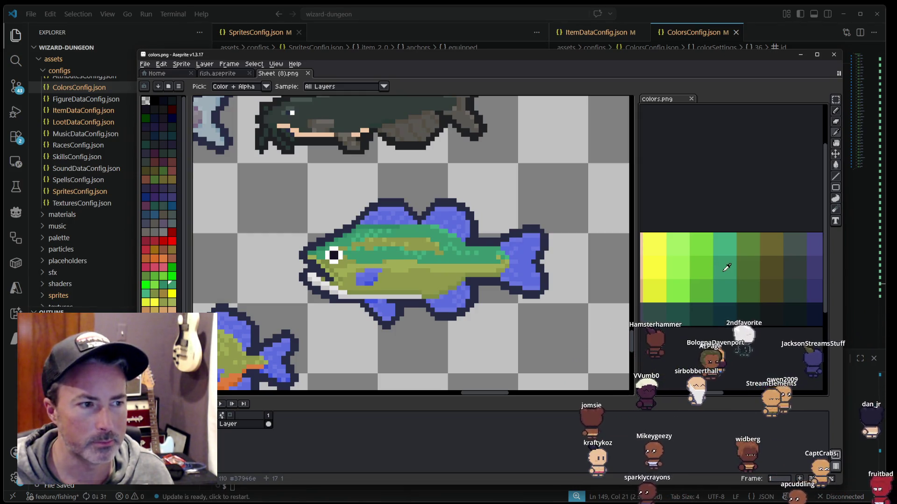
key("alt+Tab")
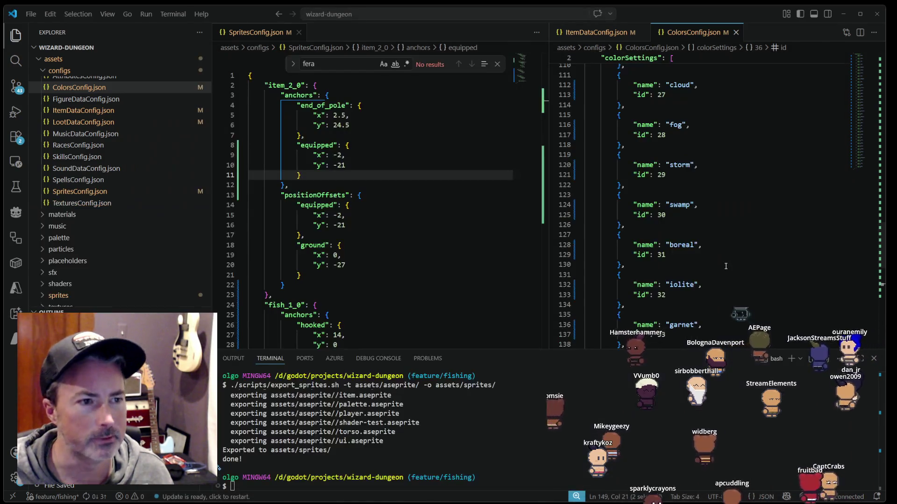
scroll(725, 256, "up", 3)
scroll(724, 243, "up", 5)
scroll(723, 229, "up", 4)
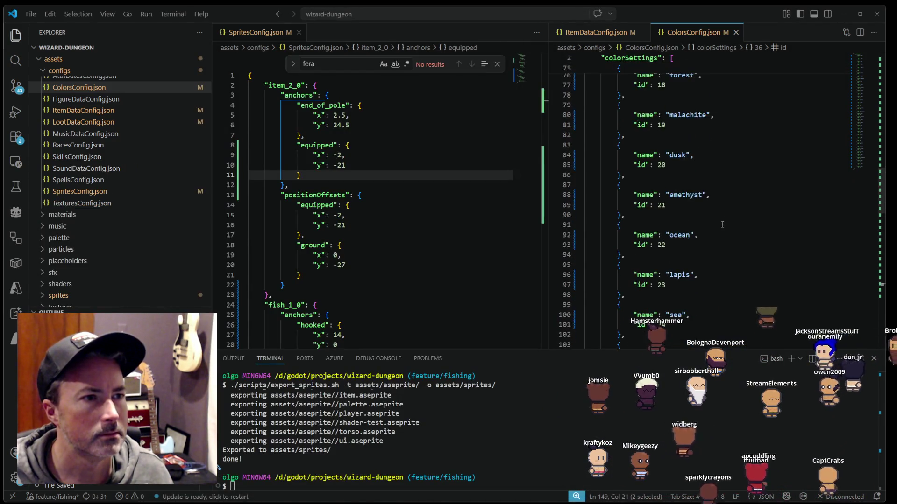
scroll(722, 224, "up", 3)
Step: Change the bass's tertiary colour to jungle in ItemDataConfig.json
key("alt+Tab")
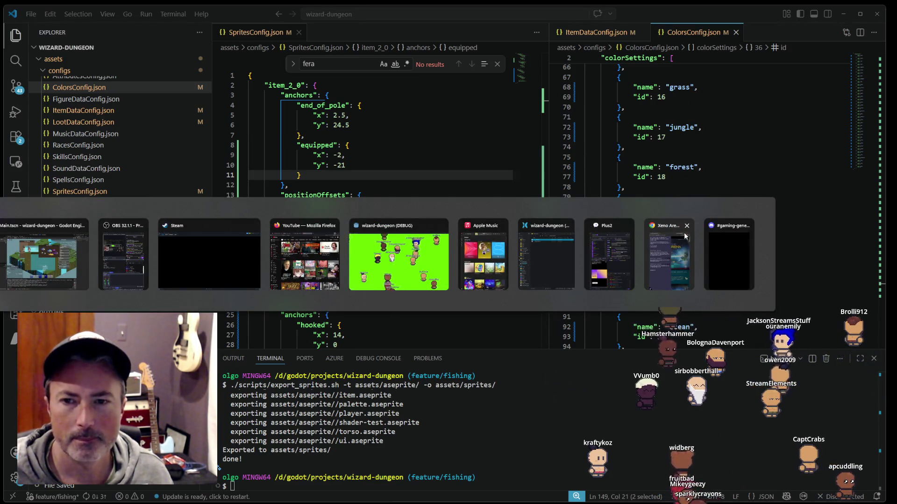
left_click(602, 32)
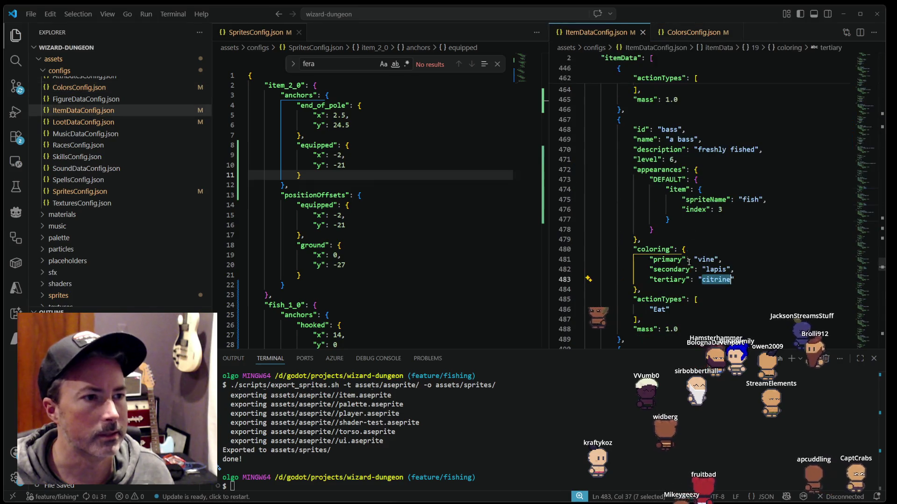
type("jungl")
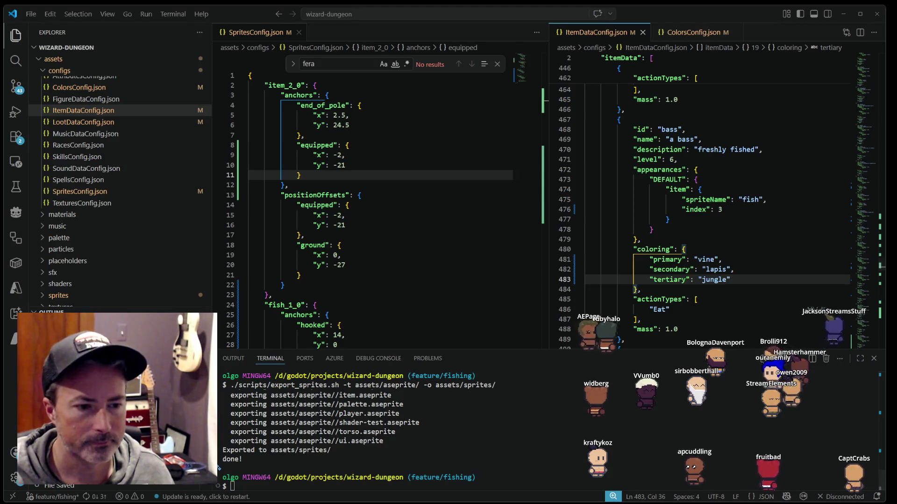
key("alt+Tab")
left_click(595, 188)
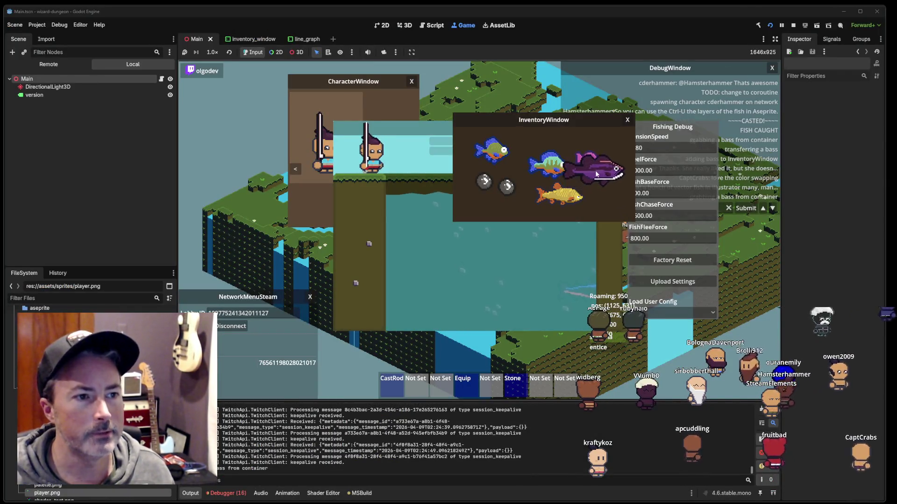
Step: Restart the game and drag the bass into the inventory's top-right slot
left_click(770, 25)
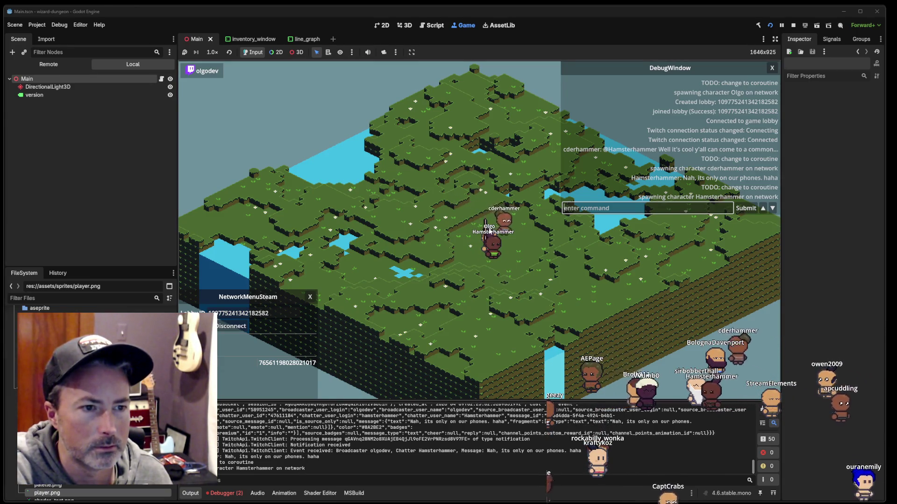
scroll(489, 230, "up", 3)
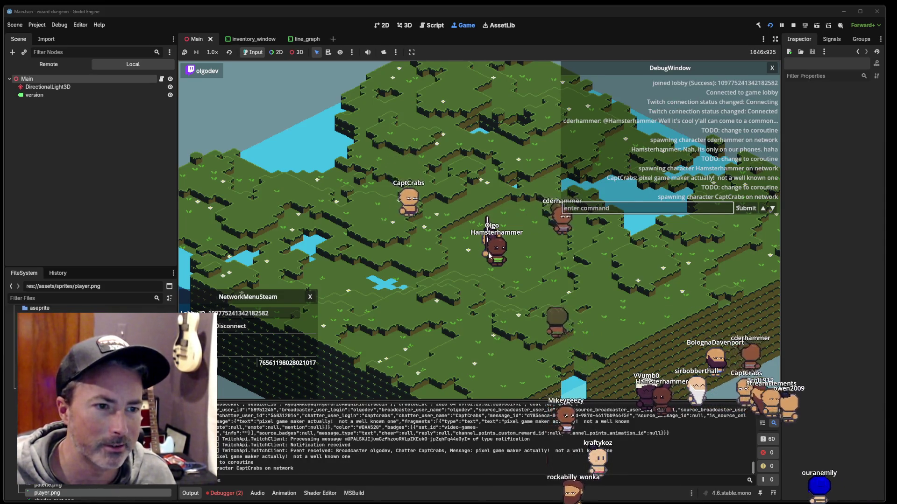
left_click(489, 255)
left_click_drag(593, 187, 507, 215)
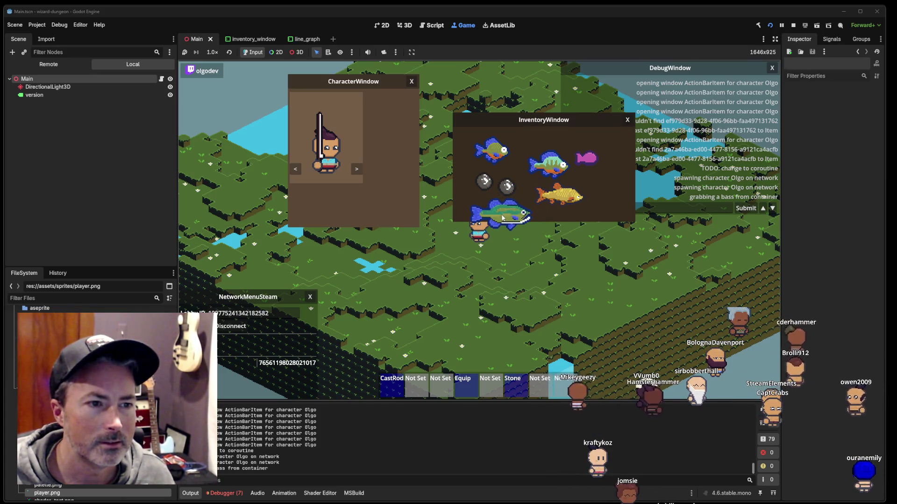
left_click_drag(494, 211, 513, 208)
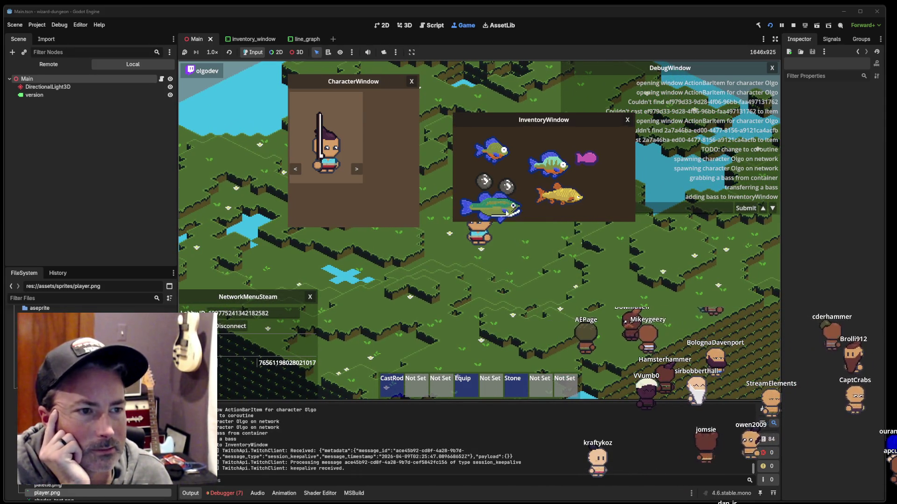
mouse_move(514, 213)
left_mouse_down()
mouse_move(568, 159)
mouse_move(533, 155)
mouse_move(508, 206)
mouse_move(593, 147)
left_mouse_up()
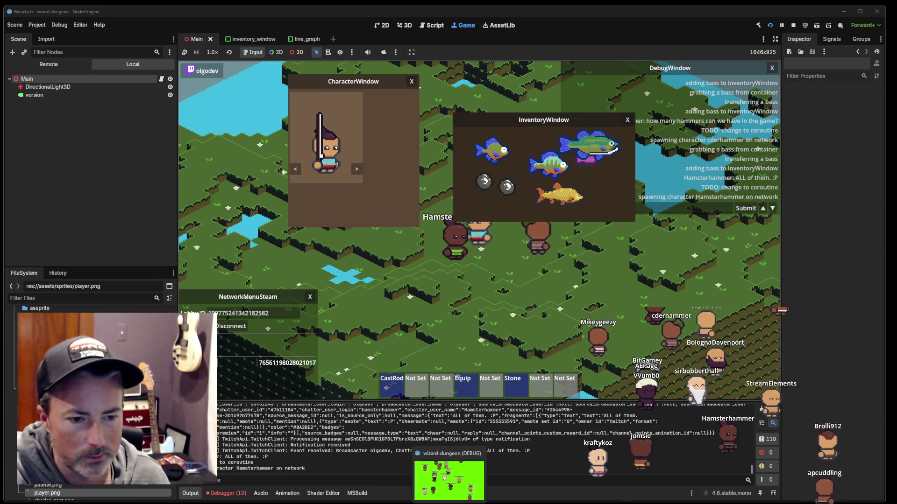
key("alt+Tab")
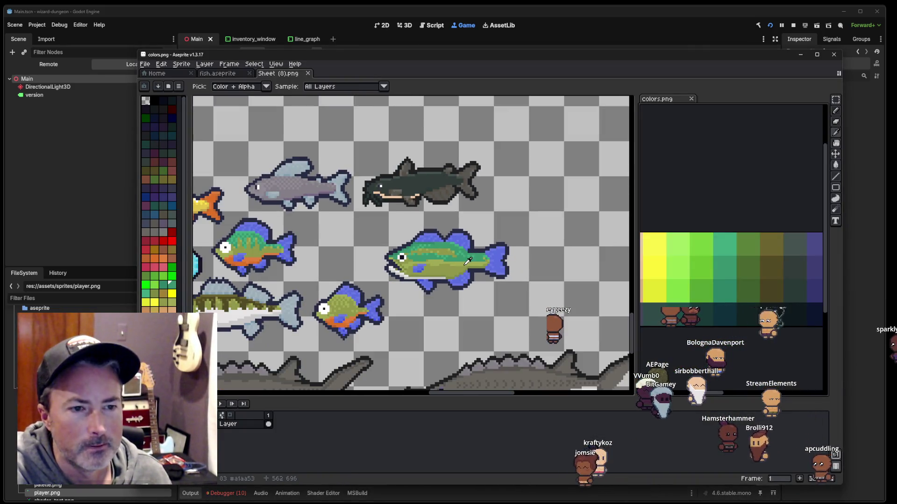
scroll(468, 263, "up", 1)
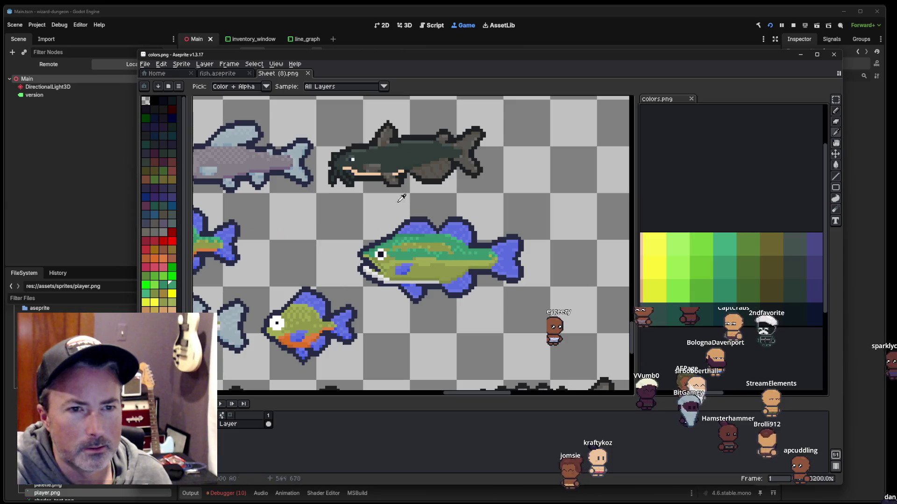
left_click(224, 75)
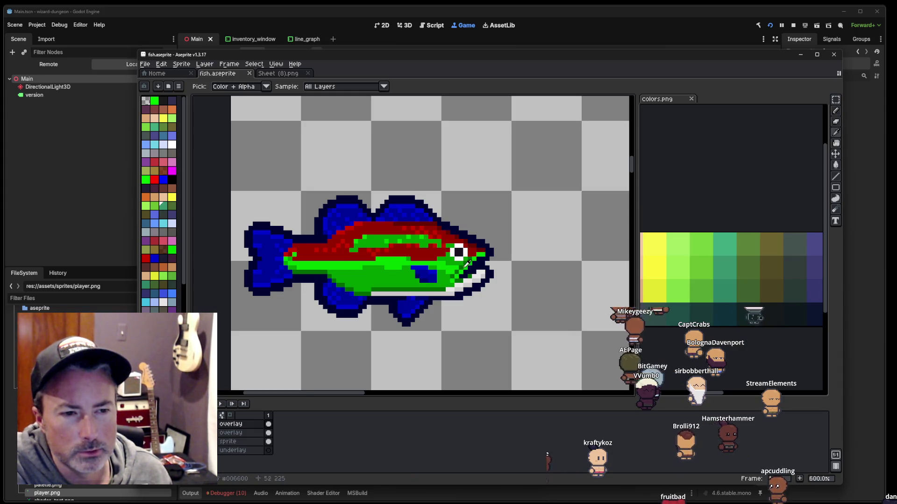
scroll(467, 264, "down", 2)
scroll(467, 264, "down", 3)
scroll(466, 261, "up", 1)
scroll(466, 259, "up", 3)
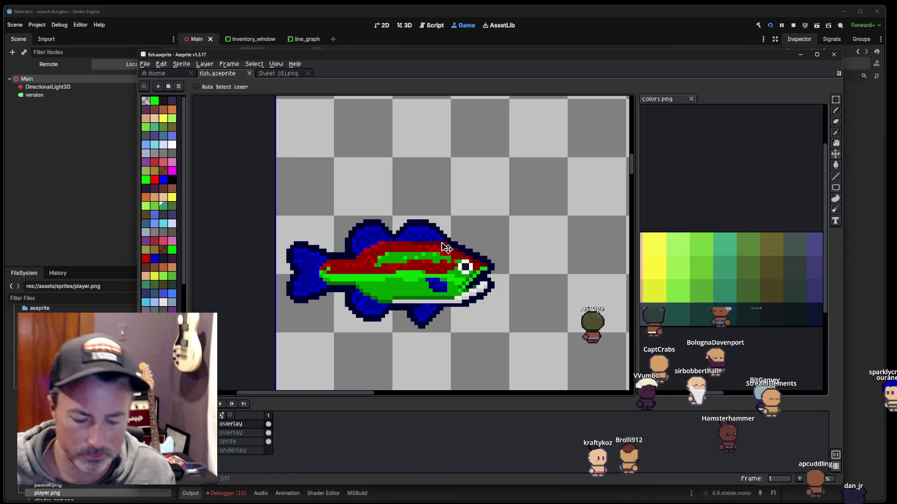
key("ctrl+u")
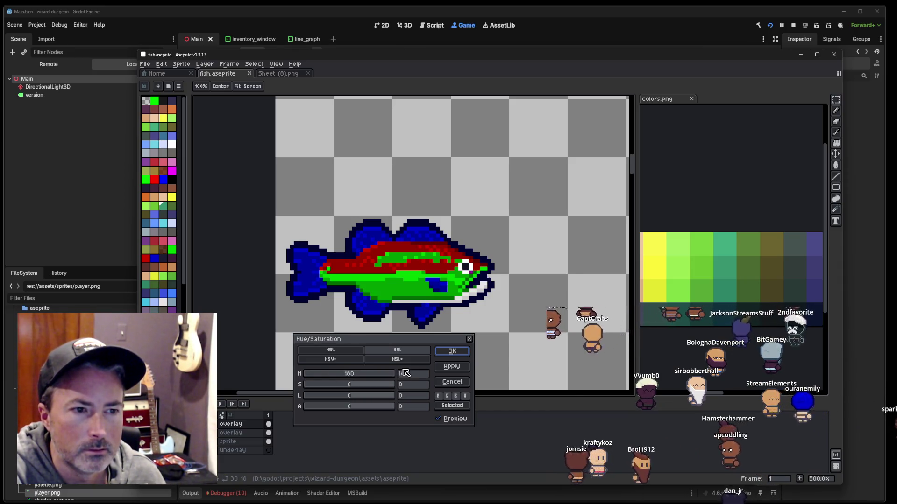
left_click_drag(388, 374, 348, 375)
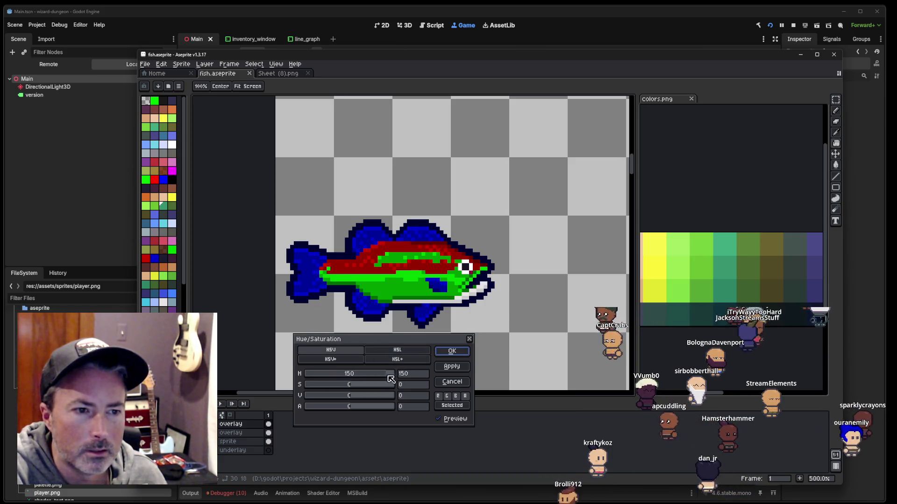
left_click_drag(357, 389, 351, 390)
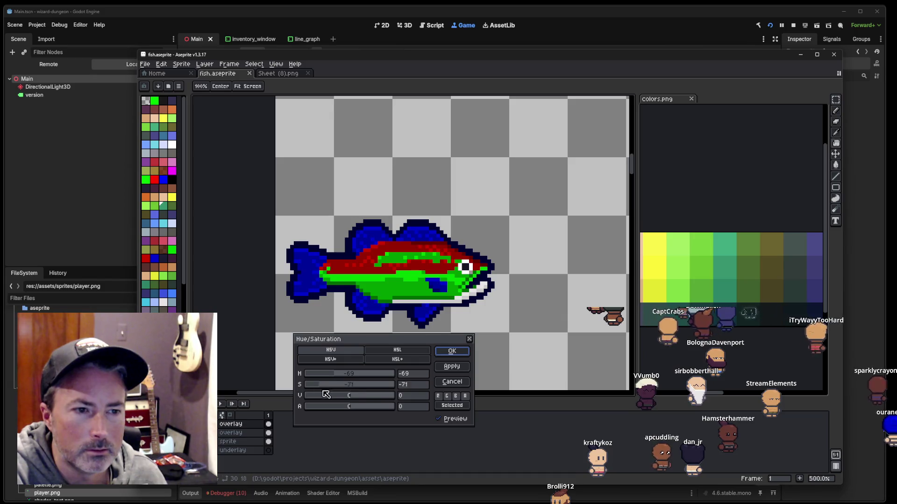
left_click(461, 382)
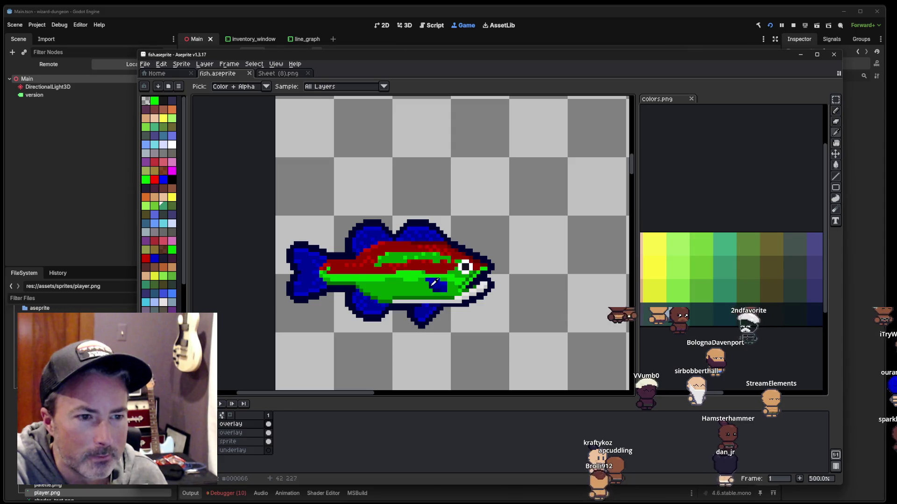
key("m")
left_click_drag(273, 346, 508, 199)
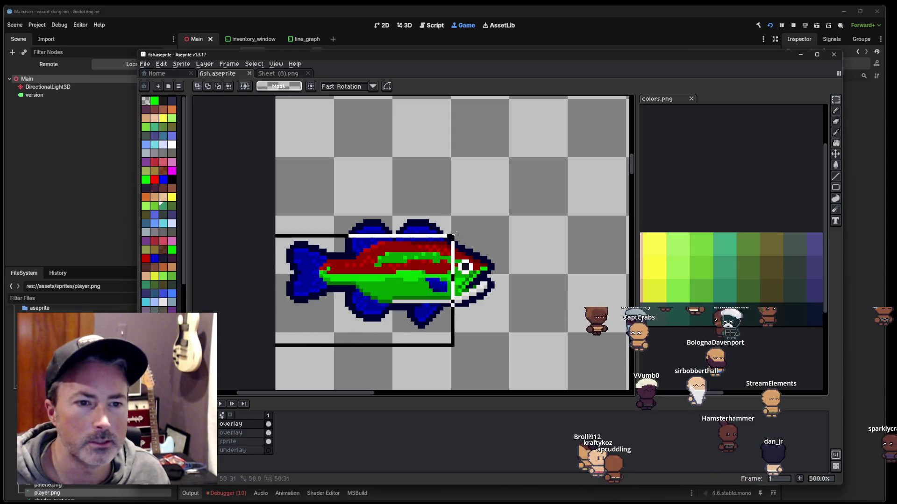
key("ctrl+u")
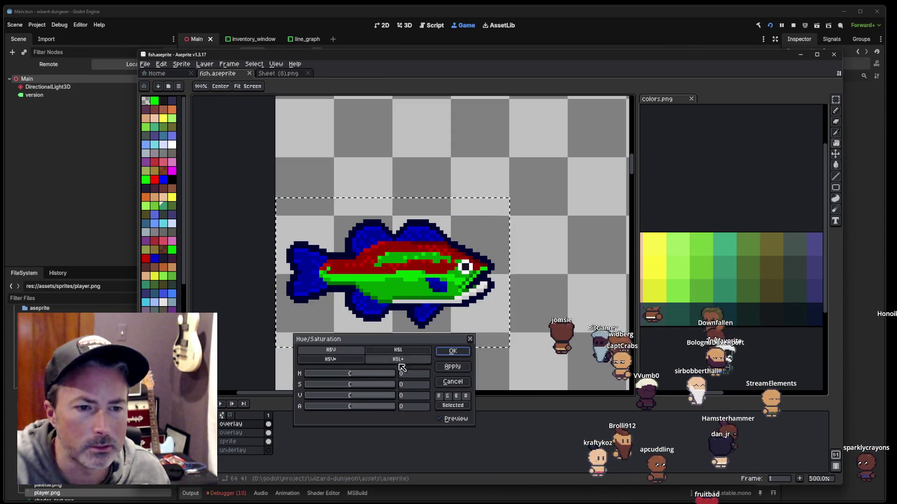
mouse_move(355, 373)
left_mouse_down()
mouse_move(334, 378)
mouse_move(395, 380)
mouse_move(270, 396)
left_mouse_up()
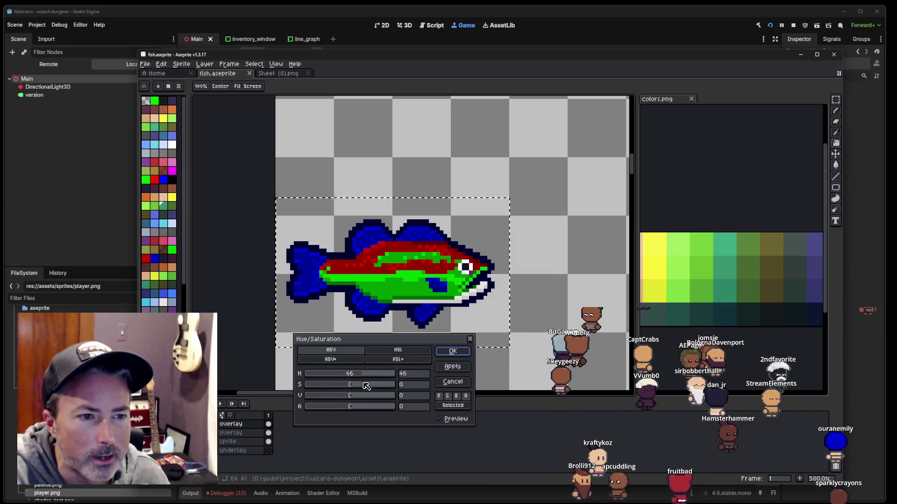
left_click_drag(332, 385, 388, 385)
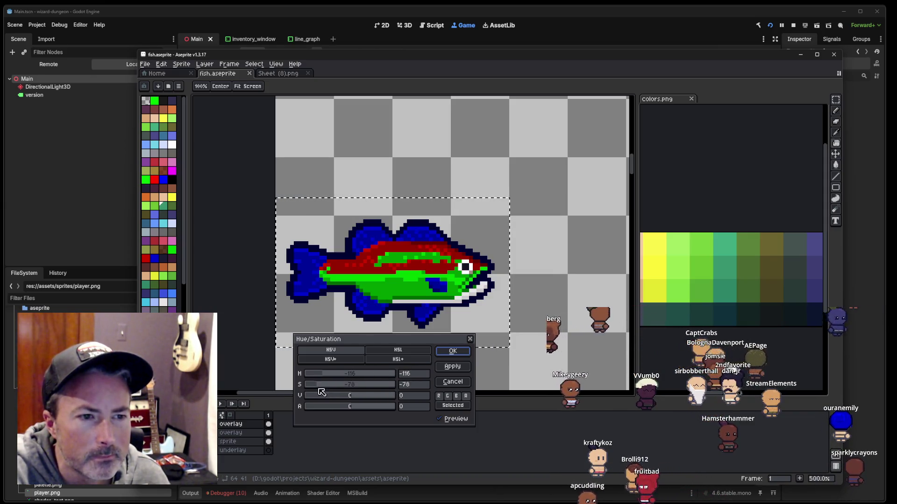
left_click_drag(322, 391, 372, 389)
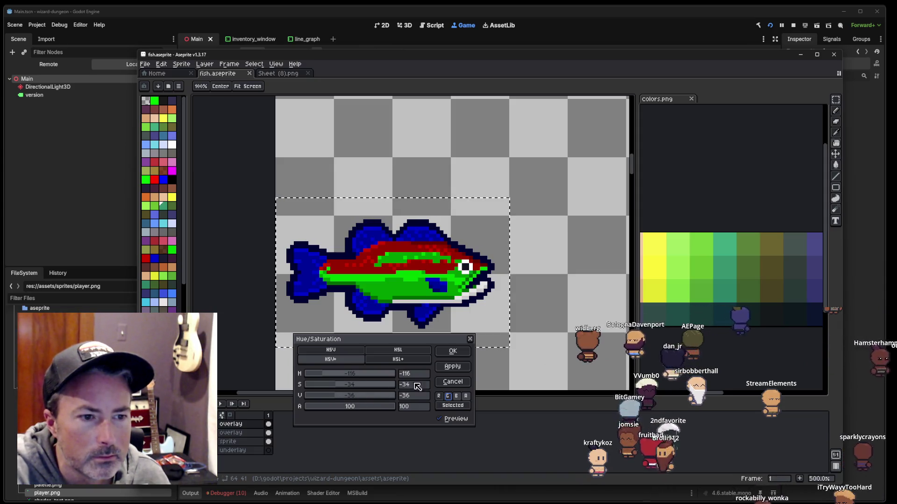
left_click(460, 382)
scroll(471, 292, "up", 5)
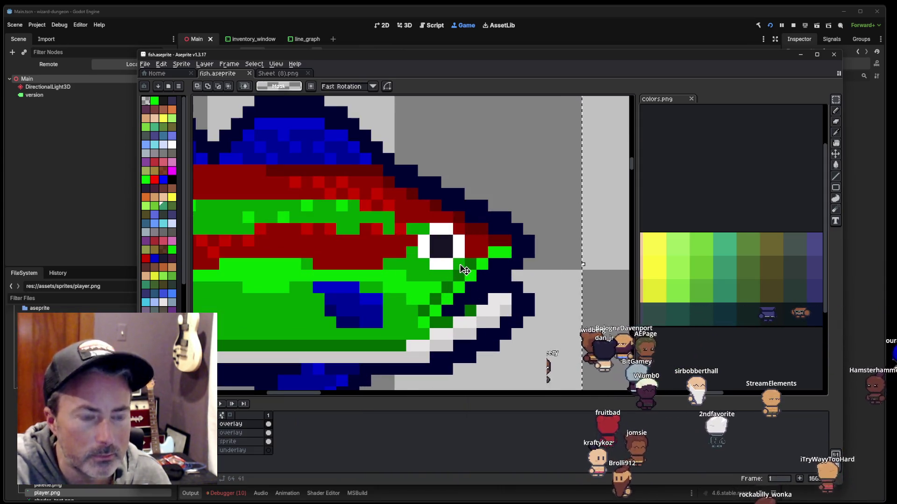
scroll(464, 270, "down", 2)
scroll(464, 270, "down", 2)
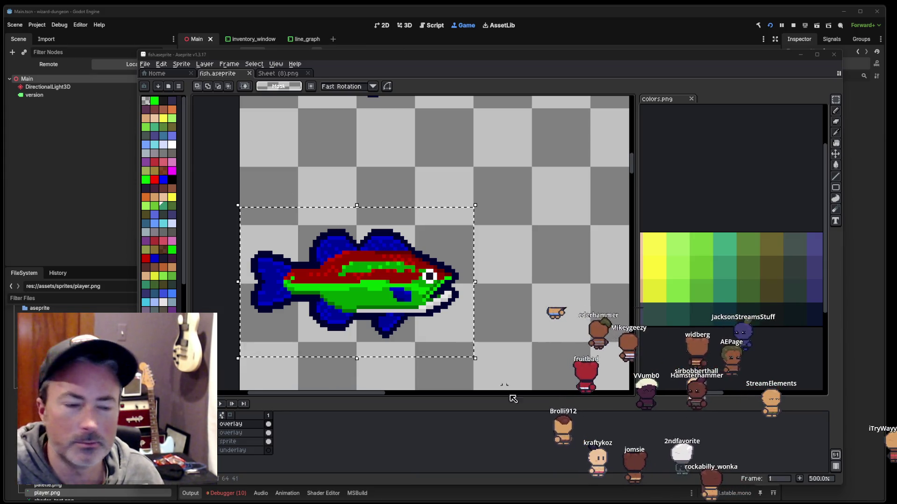
left_click(644, 17)
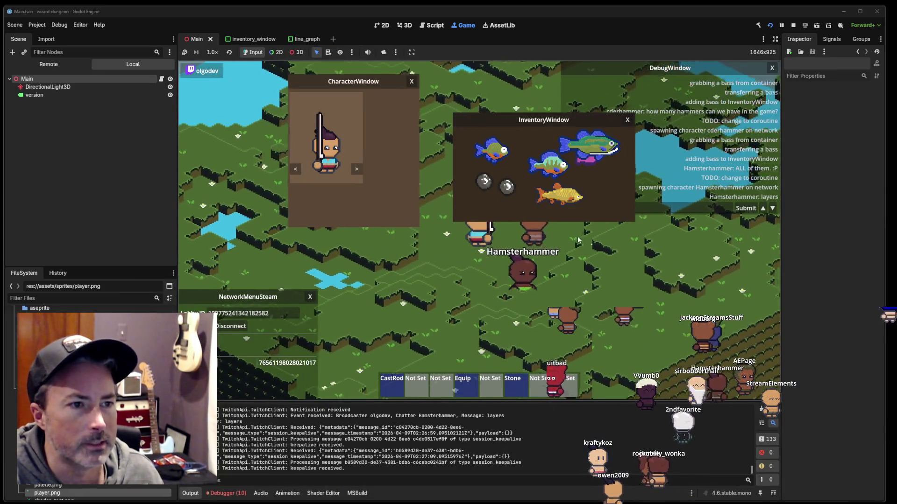
Step: Close the inventory, open the character editor and randomize the look four times
key("i")
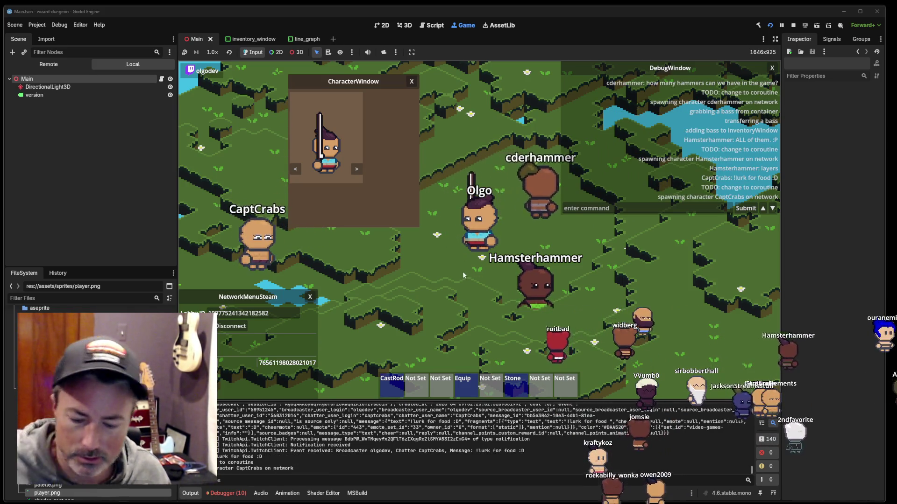
key("c")
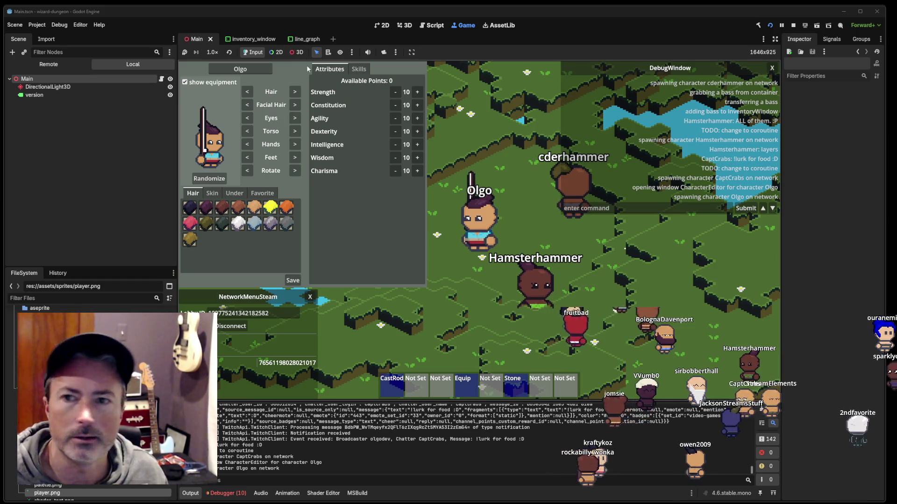
left_click(210, 179)
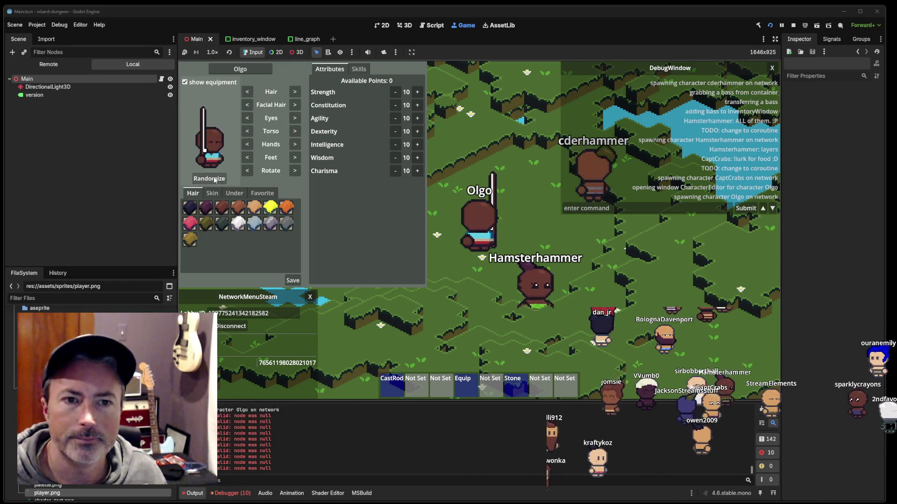
left_click(214, 180)
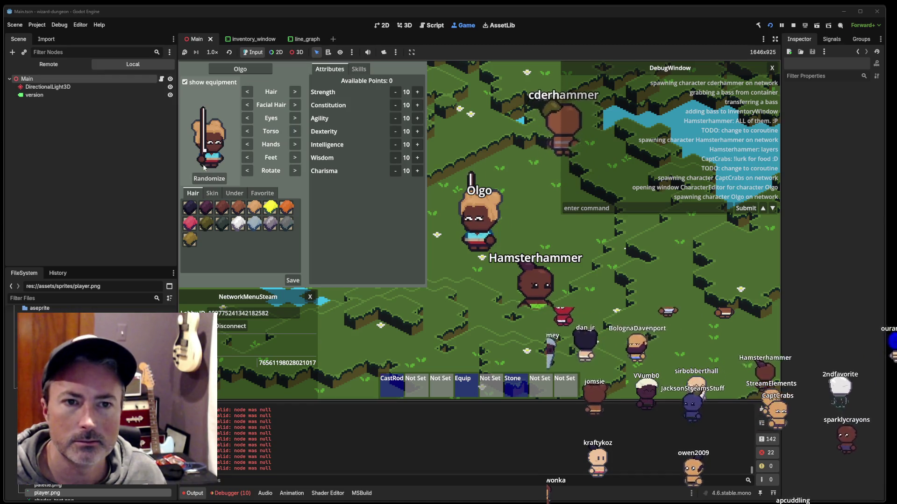
left_click(216, 179)
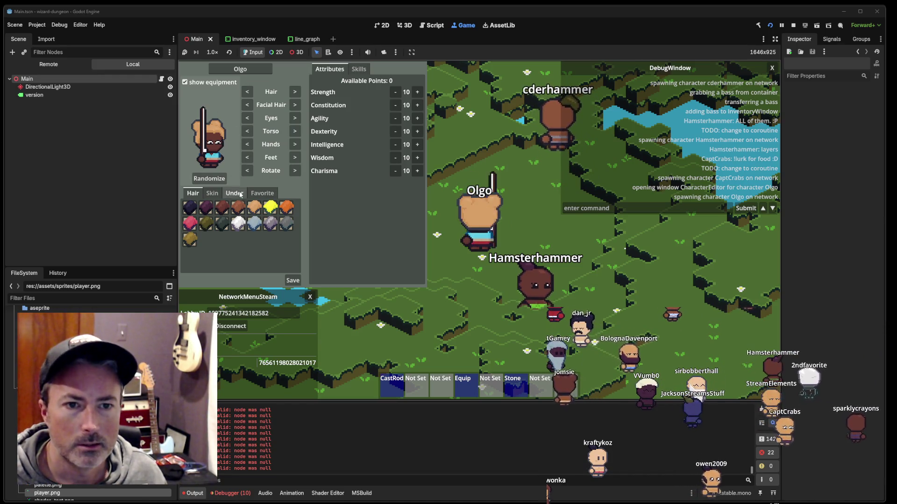
left_click(217, 180)
Step: Browse the Skin, Under and Favorite palettes, then re-roll the appearance twice more
left_click(212, 194)
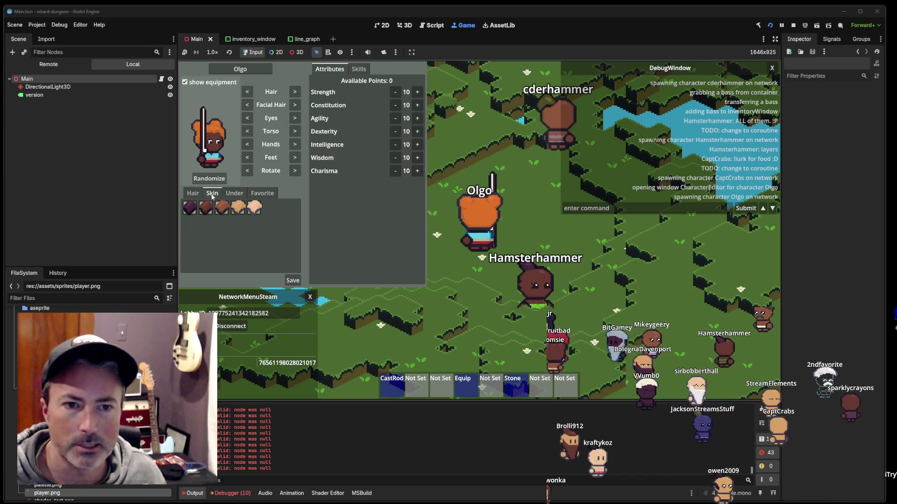
left_click(234, 193)
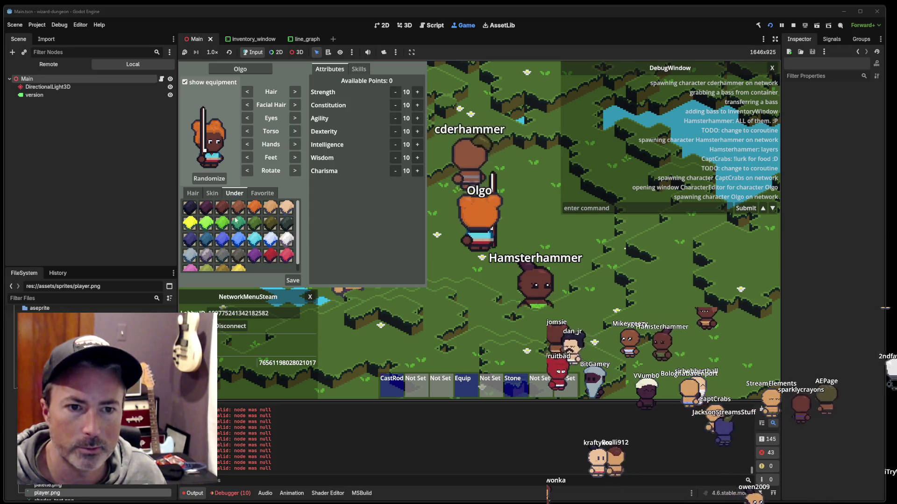
left_click(263, 194)
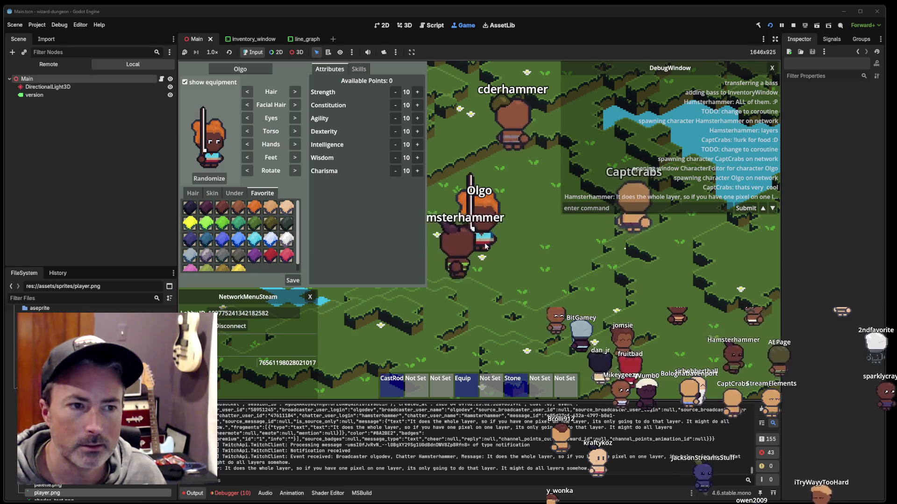
left_click(212, 193)
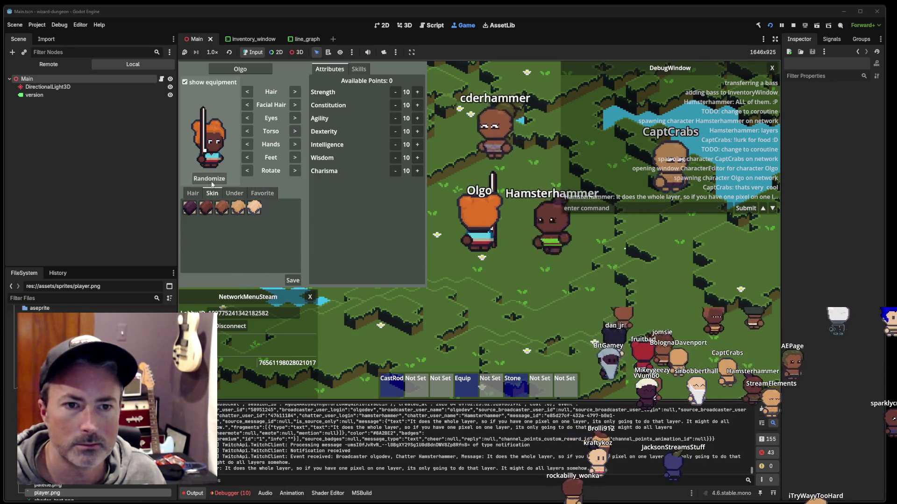
left_click(208, 180)
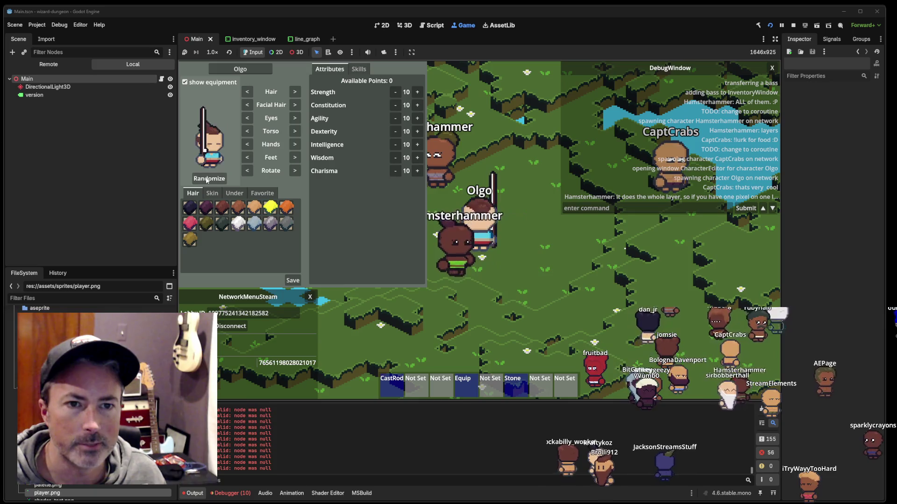
left_click(209, 179)
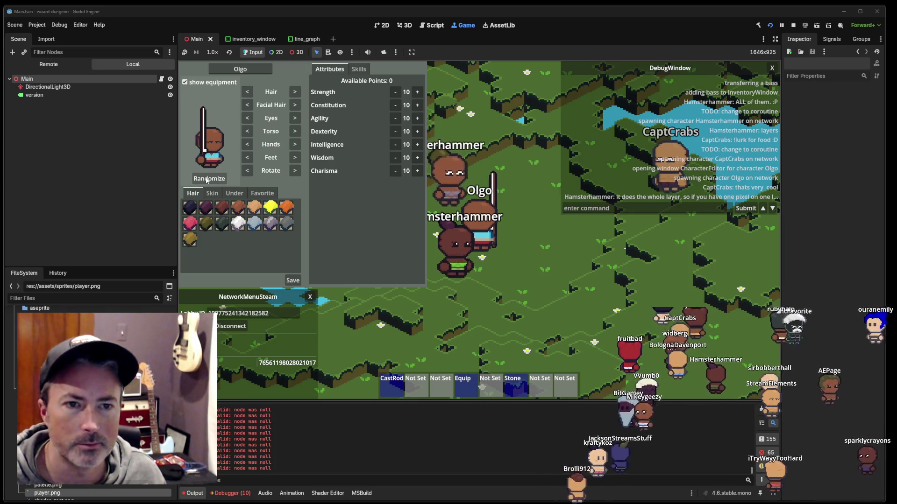
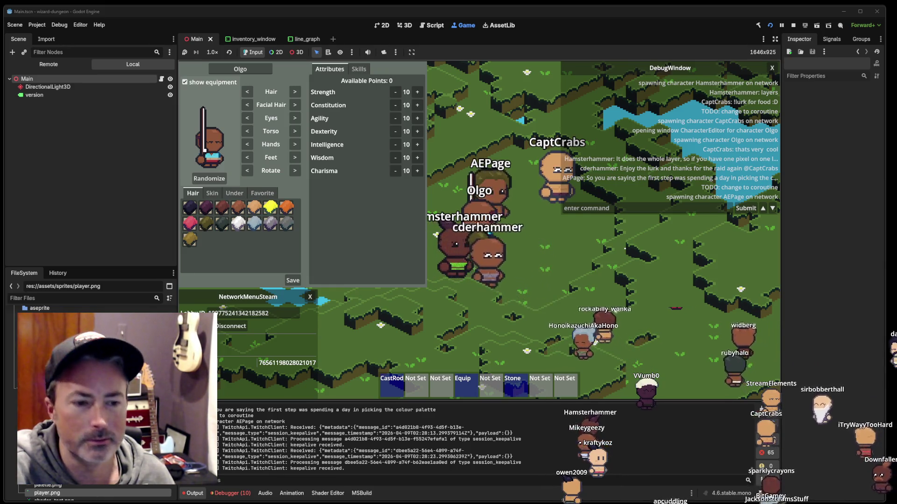
Step: Bring the fish.aseprite window in front of Godot and select the second overlay layer
key("alt+Tab")
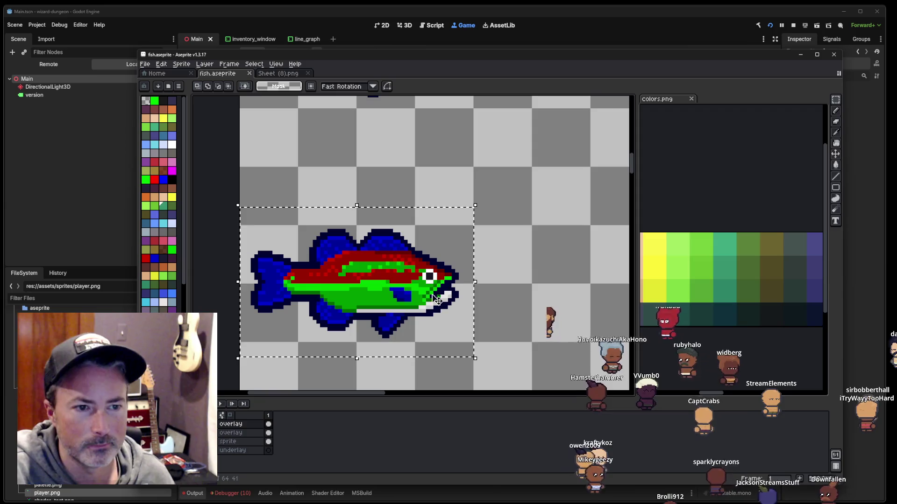
left_click(240, 433)
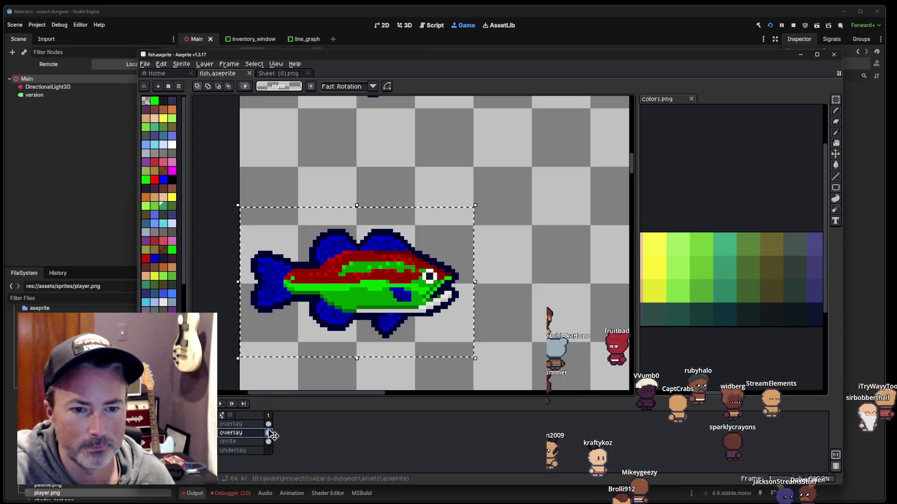
Step: Clear the selection around the fish and delete the duplicate overlay layer
left_click(238, 426)
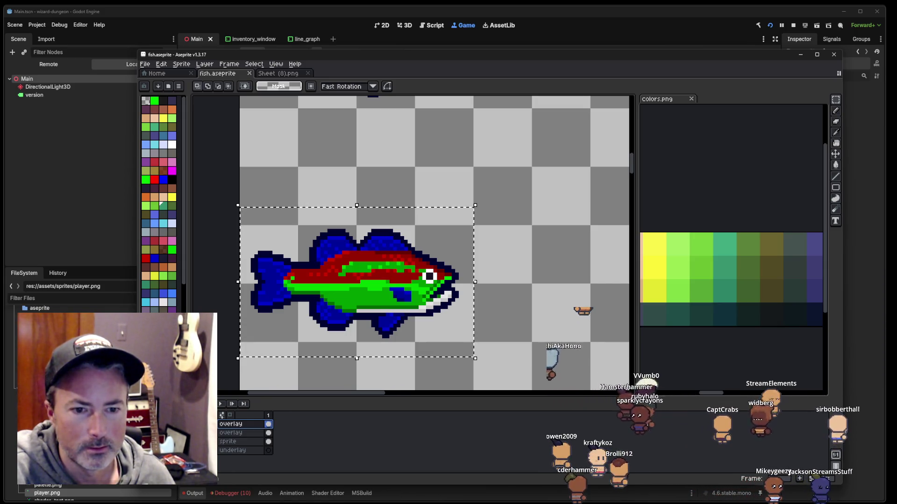
scroll(440, 266, "down", 4)
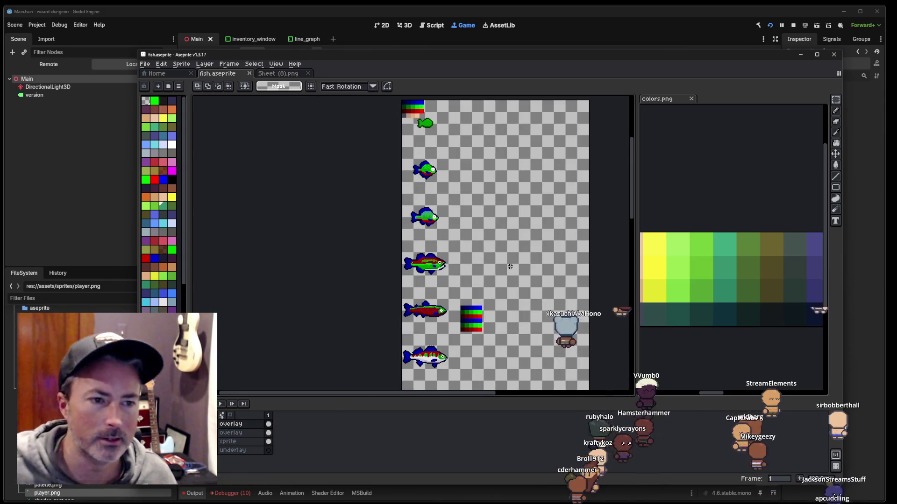
left_click(405, 341)
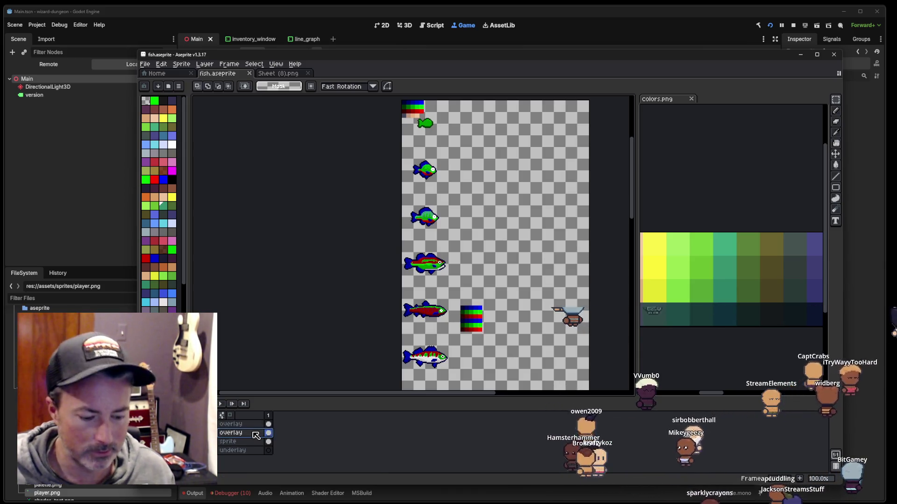
key("Delete")
scroll(426, 309, "up", 3)
scroll(426, 309, "up", 1)
scroll(426, 309, "down", 1)
scroll(426, 310, "down", 1)
scroll(419, 231, "up", 4)
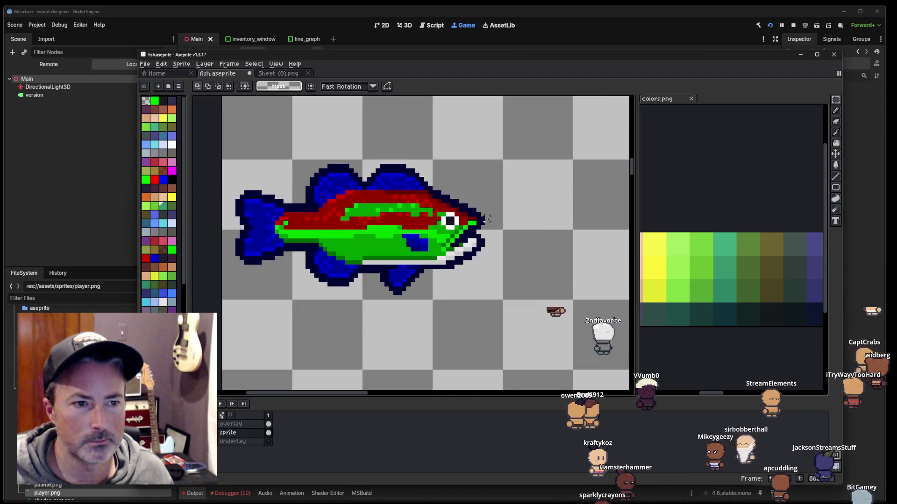
scroll(454, 235, "up", 3)
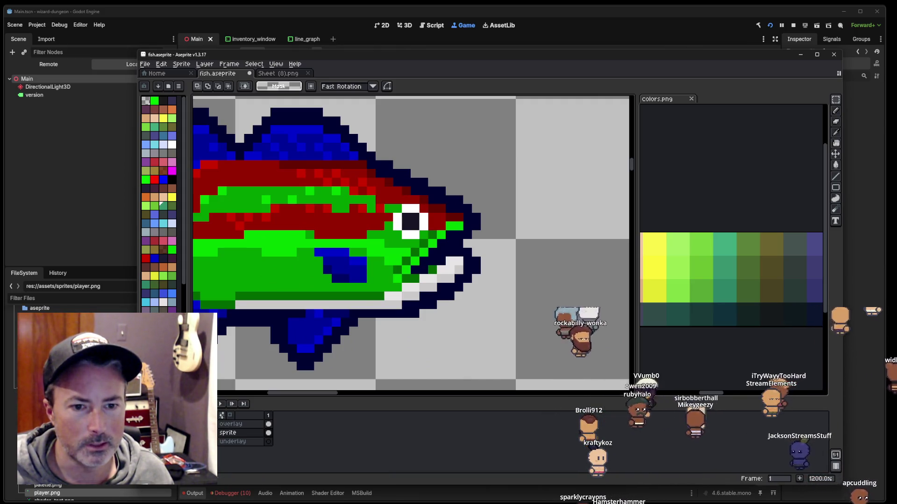
Step: Undo the eraser stroke to restore the fish's eye and make the sprite layer active
key("b")
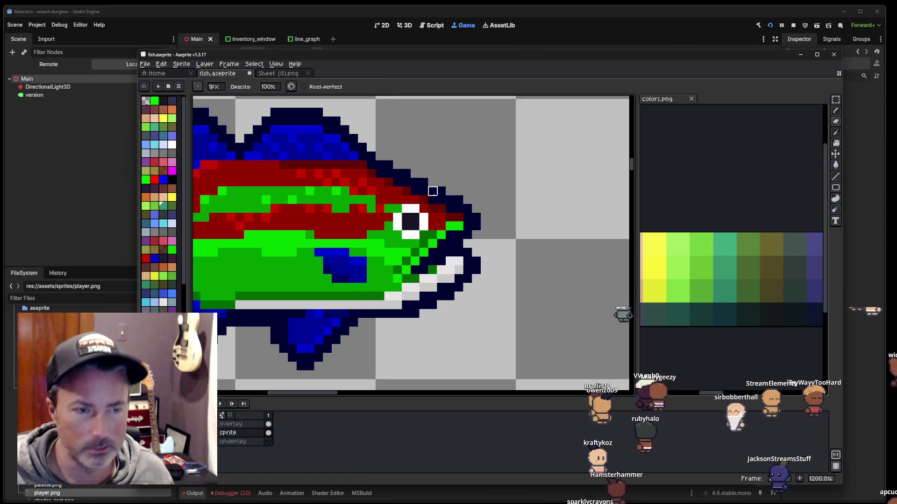
key("ctrl+z")
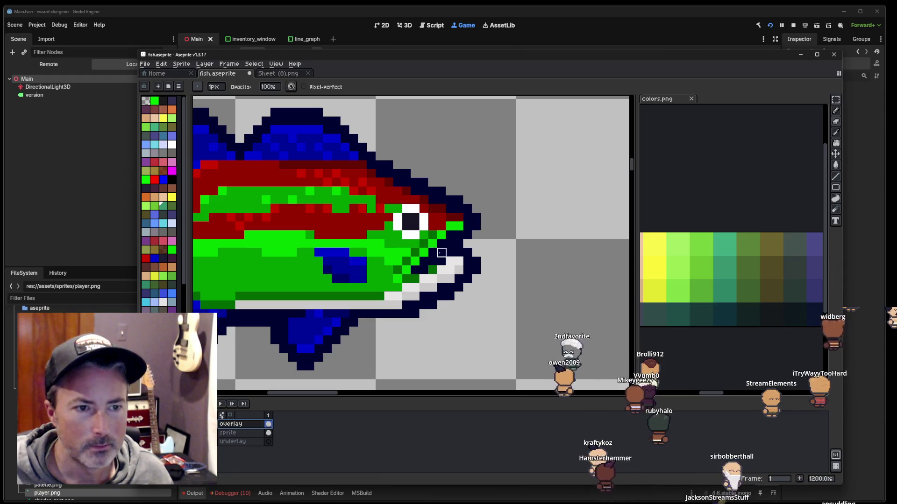
left_click(229, 433)
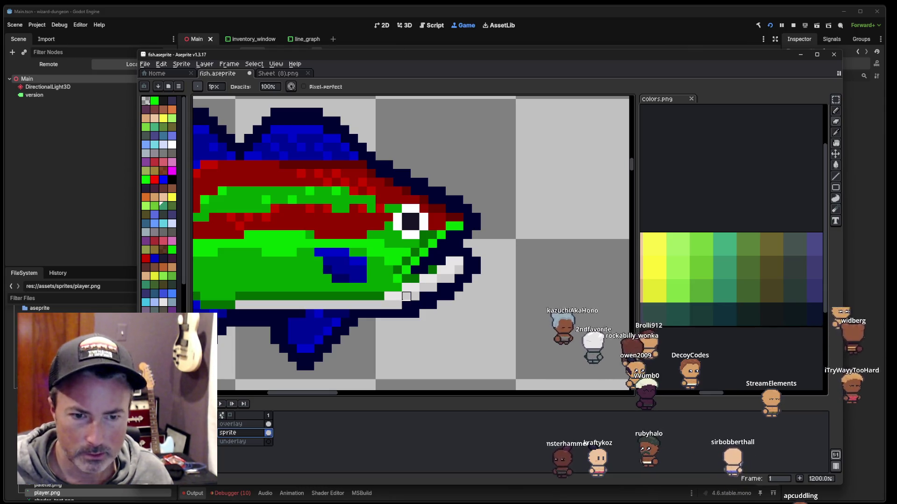
Step: Zoom in on the middle fish and bring up the Hue/Saturation adjustment
key("i")
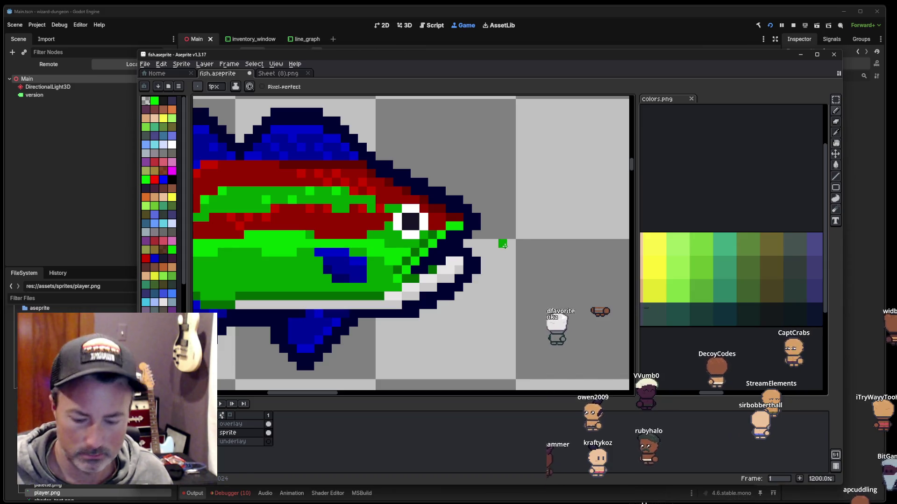
scroll(508, 250, "down", 4)
scroll(491, 251, "down", 2)
key("v")
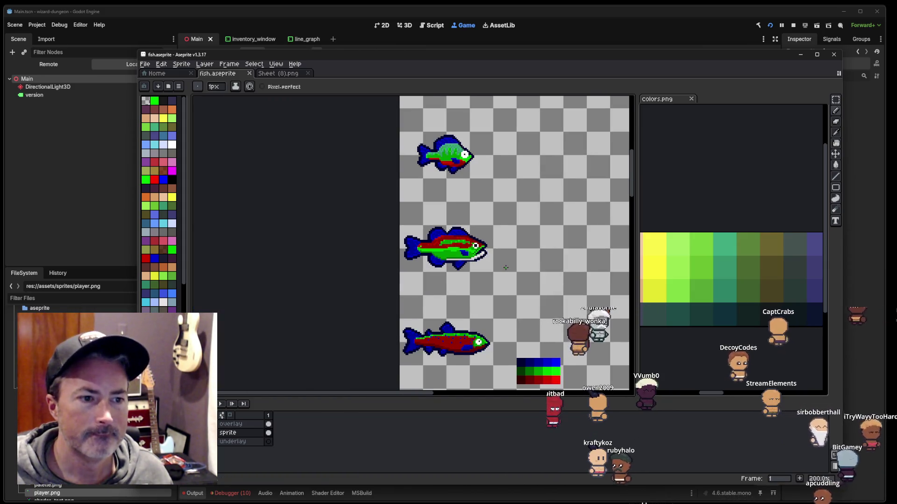
scroll(467, 280, "up", 1)
scroll(467, 280, "up", 1)
key("ctrl+u")
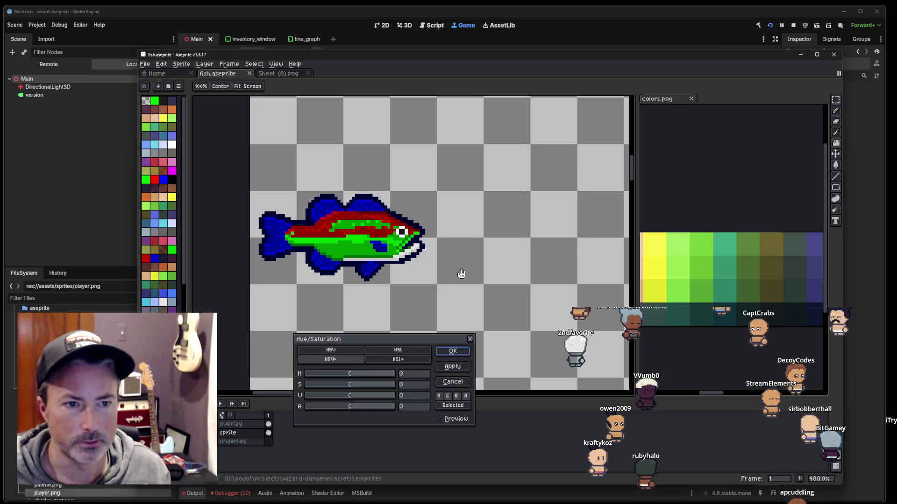
Step: Preview a series of hue shifts on the fish, settling around hue -180
mouse_move(361, 374)
left_mouse_down()
mouse_move(369, 377)
mouse_move(308, 377)
mouse_move(369, 376)
left_mouse_up()
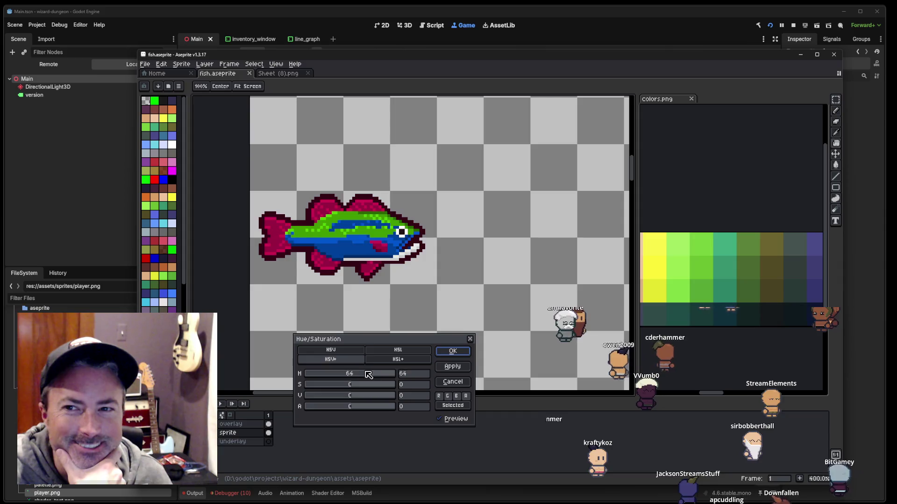
mouse_move(317, 374)
left_mouse_down()
mouse_move(382, 377)
mouse_move(313, 374)
mouse_move(322, 376)
left_mouse_up()
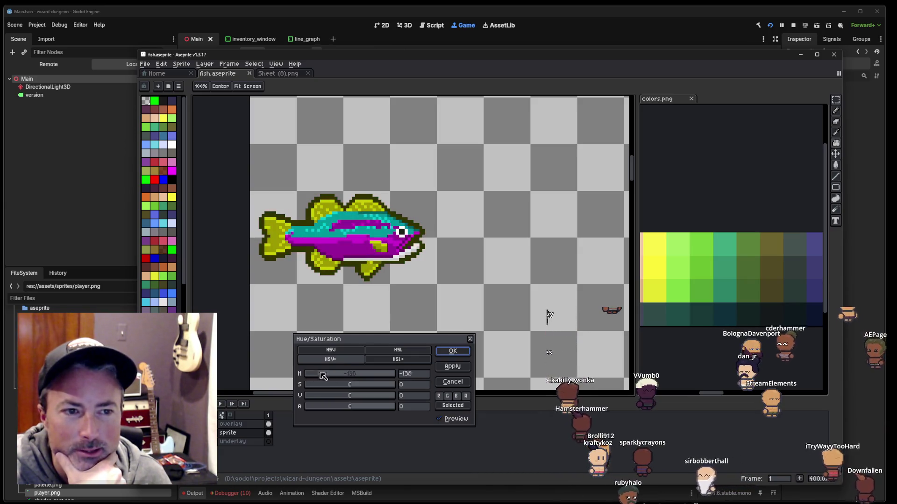
left_click_drag(388, 376, 309, 382)
mouse_move(371, 380)
left_mouse_down()
mouse_move(387, 381)
mouse_move(304, 387)
left_mouse_up()
mouse_move(360, 388)
left_mouse_down()
mouse_move(327, 385)
mouse_move(383, 382)
left_mouse_up()
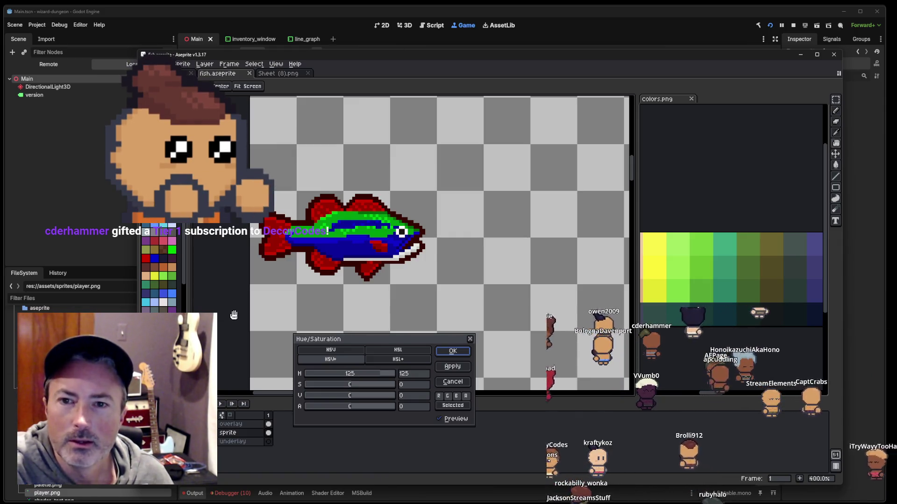
left_click_drag(381, 374, 302, 385)
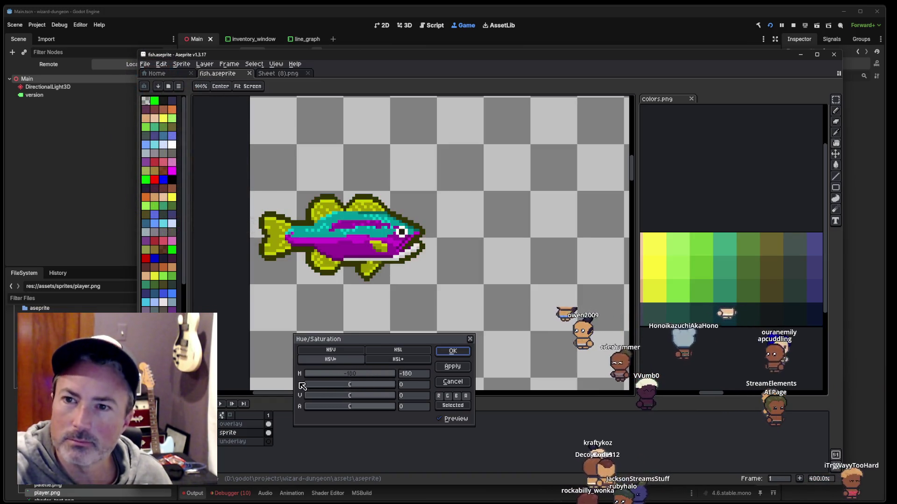
left_click_drag(394, 381, 339, 374)
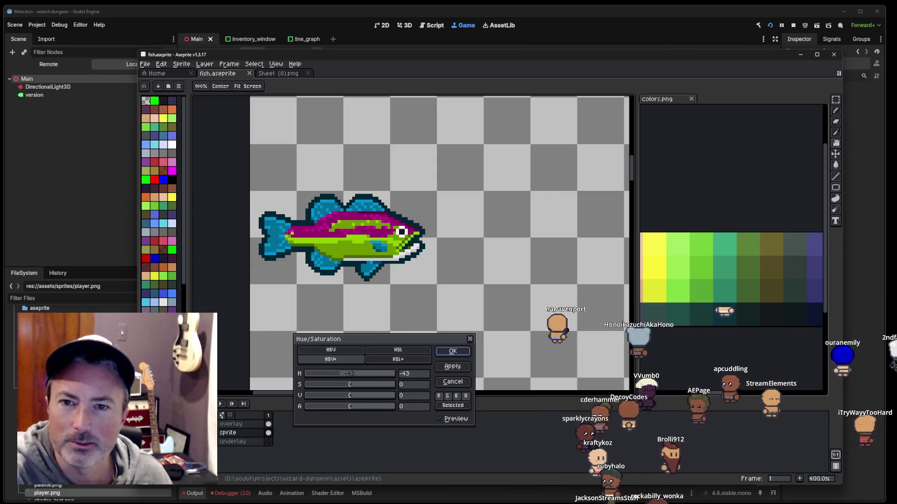
left_click_drag(351, 379, 313, 377)
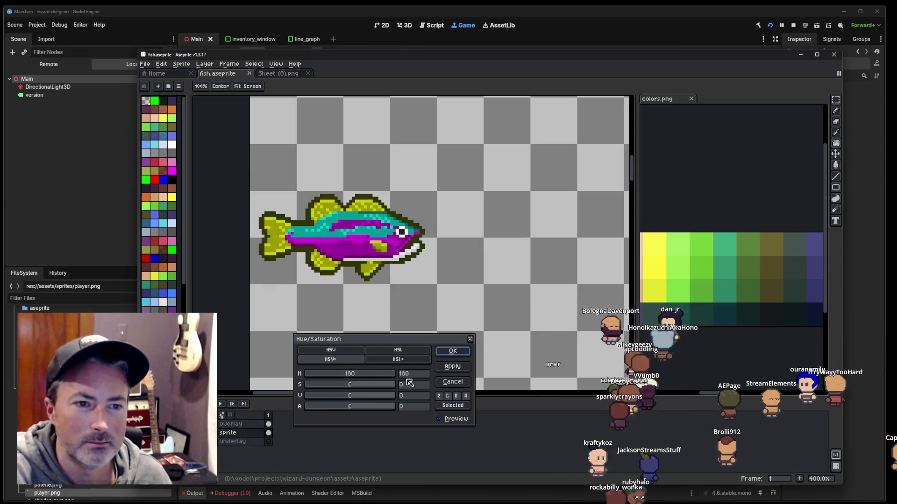
left_click_drag(383, 380, 299, 384)
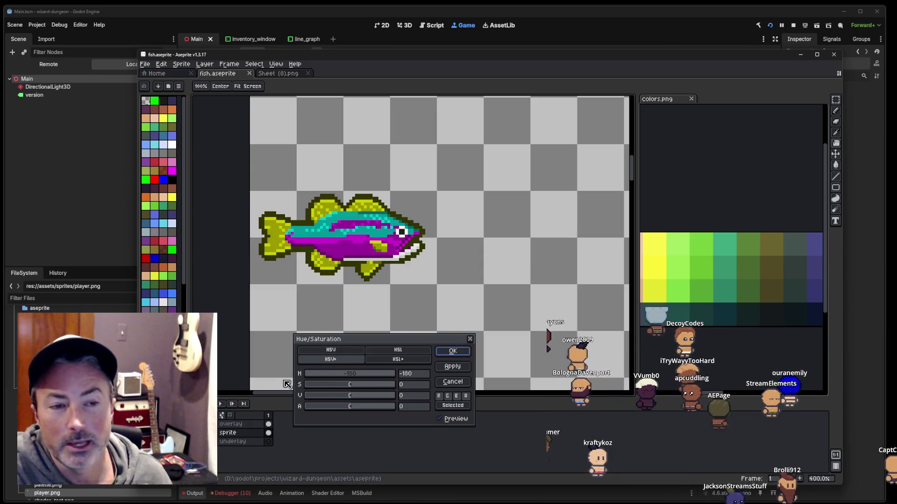
Step: Bring the colour swatch block into view and cancel the fish's hue change
scroll(391, 275, "down", 3)
scroll(392, 275, "up", 3)
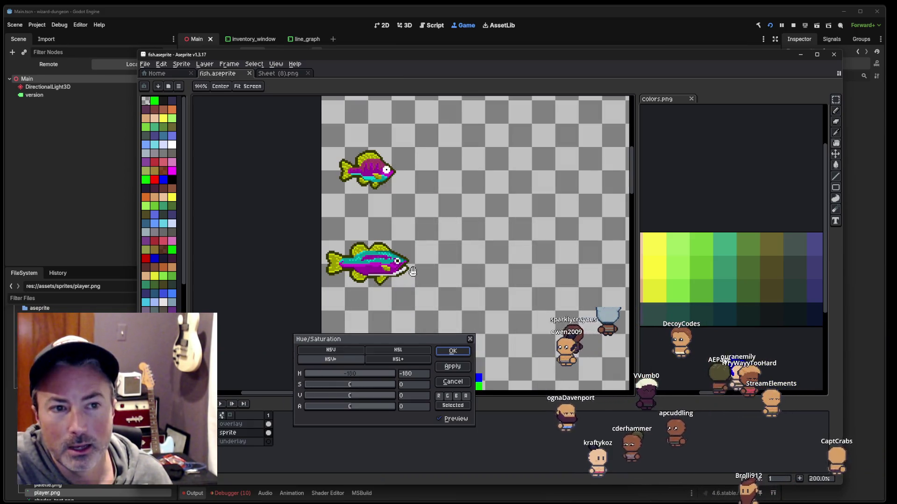
scroll(391, 276, "up", 2)
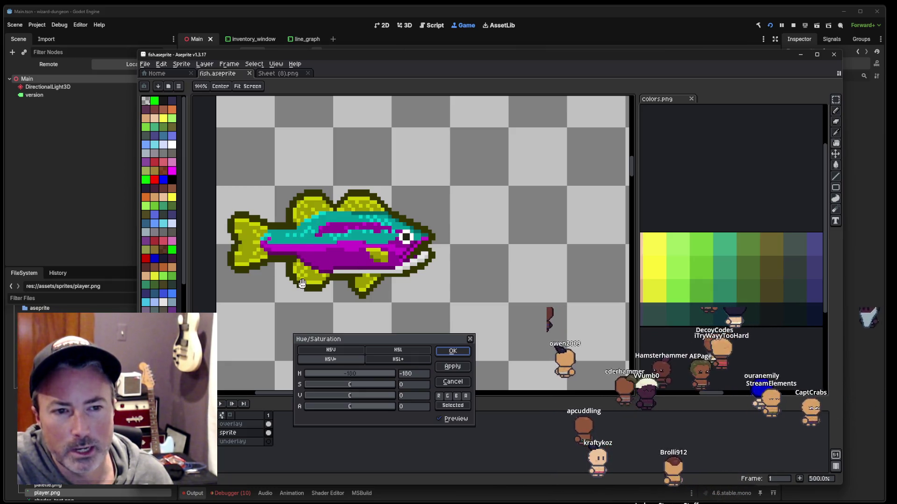
scroll(329, 252, "down", 3)
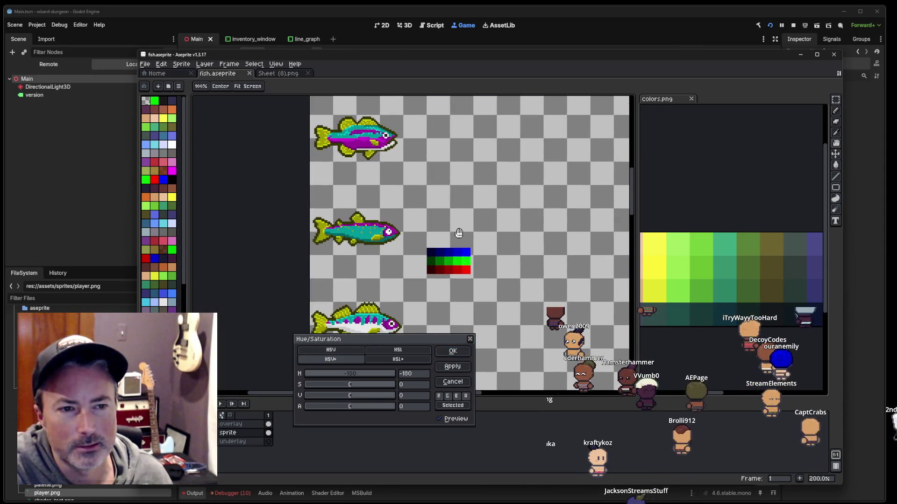
scroll(477, 275, "up", 2)
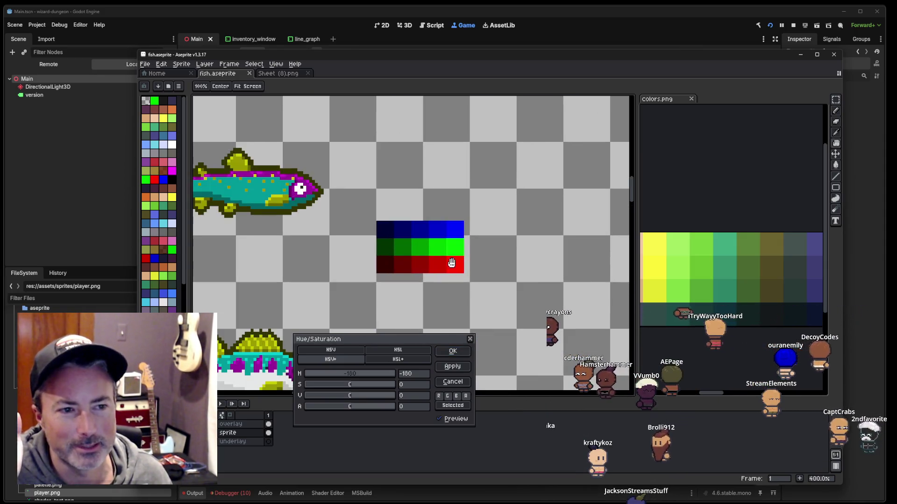
left_click_drag(404, 263, 425, 238)
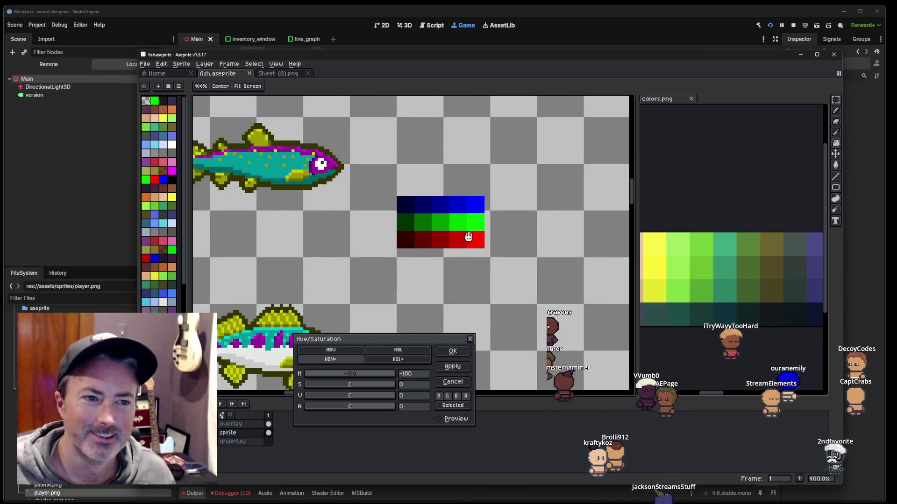
scroll(374, 252, "up", 3)
scroll(355, 214, "up", 5)
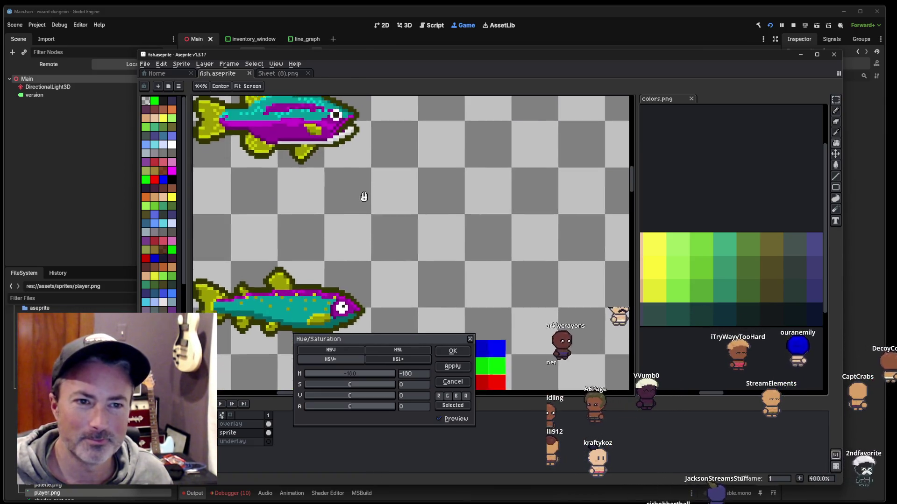
scroll(337, 196, "up", 3)
scroll(362, 175, "up", 3)
scroll(448, 229, "up", 2)
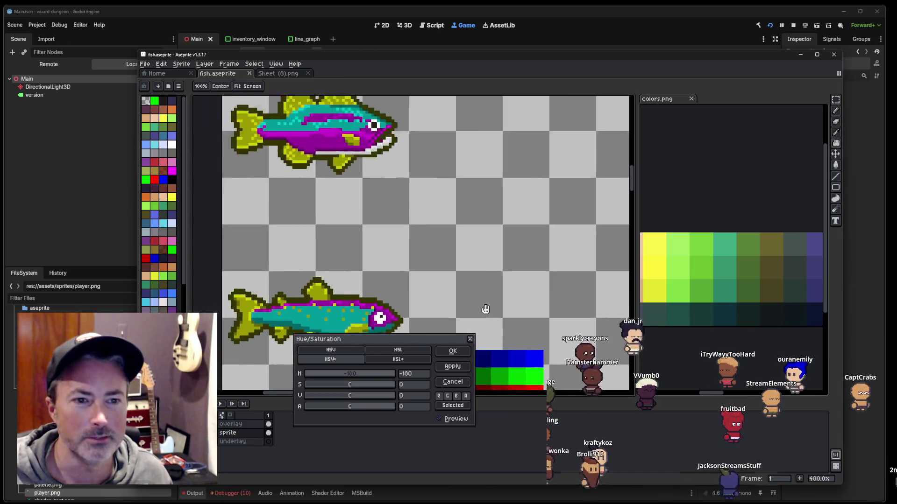
scroll(443, 280, "up", 2)
scroll(426, 317, "up", 2)
left_click(448, 383)
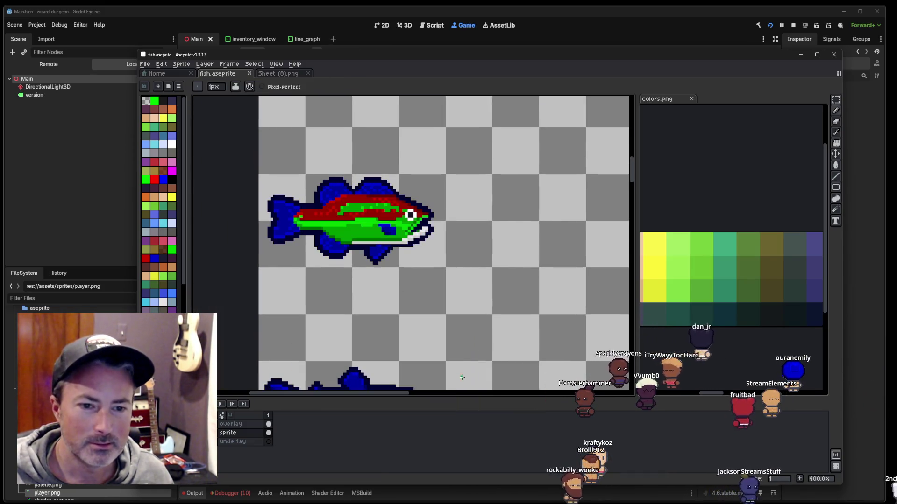
Step: On the overlay layer, select the swatch block and duplicate it below the original
scroll(384, 150, "right", 3)
scroll(411, 221, "down", 3)
scroll(411, 221, "down", 1)
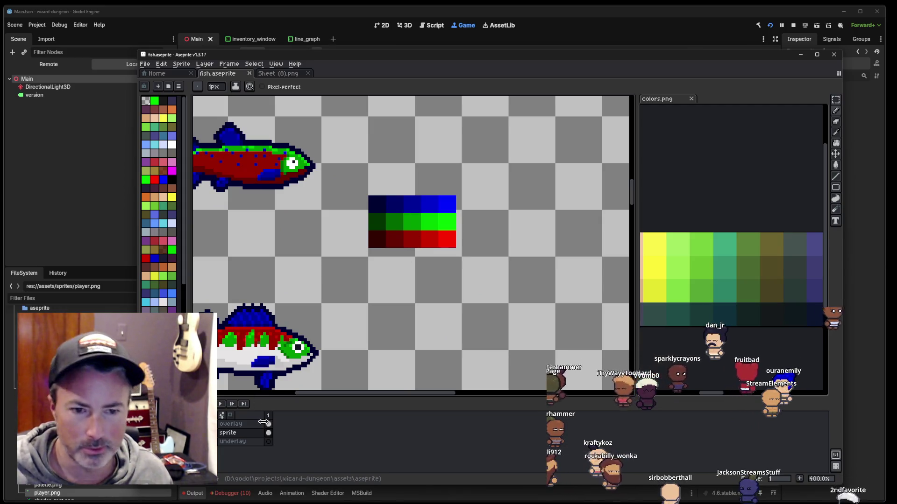
left_click(231, 423)
key("m")
mouse_move(370, 246)
left_mouse_down()
mouse_move(449, 209)
mouse_move(458, 194)
mouse_move(426, 289)
mouse_move(436, 266)
mouse_move(438, 274)
left_mouse_up()
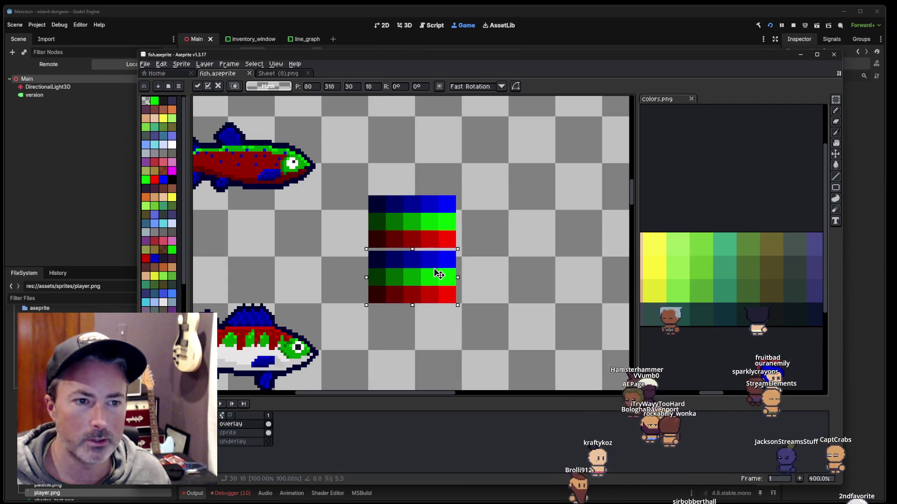
key("ctrl+d")
Step: Shift the copied swatch rows to hue -180, giving yellow, magenta and cyan
scroll(424, 272, "up", 2)
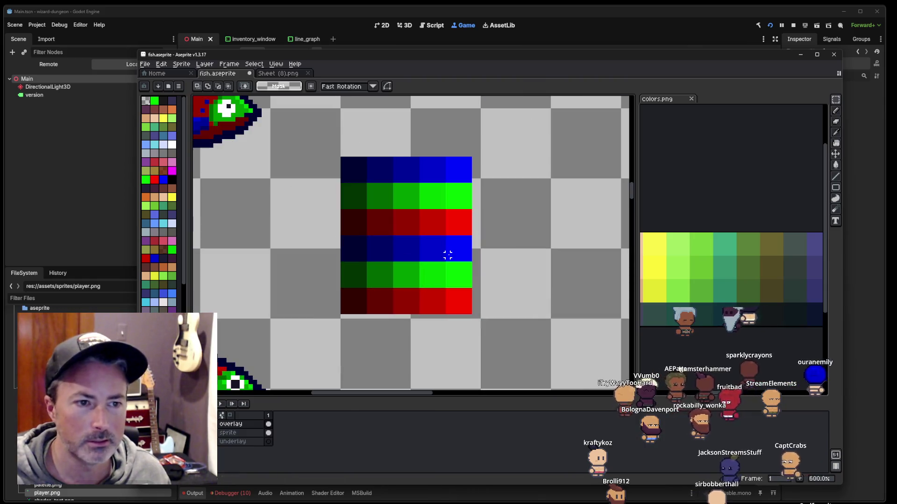
left_click_drag(469, 240, 339, 315)
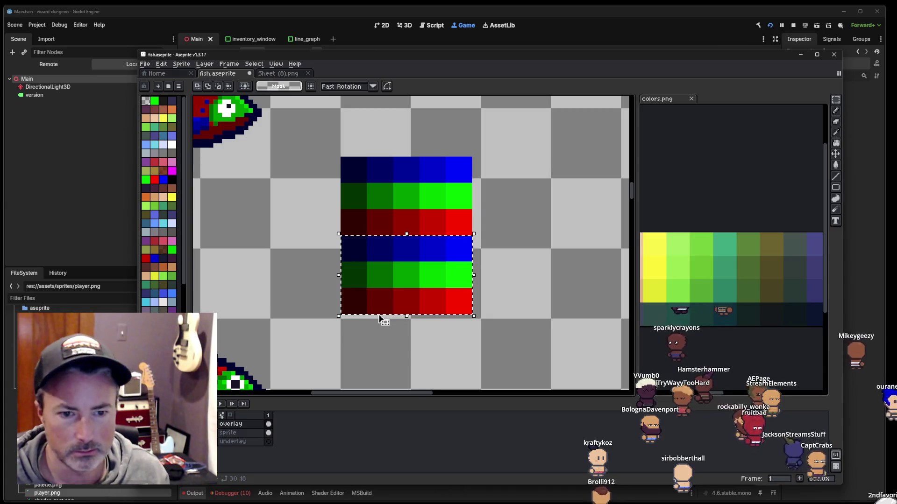
key("ctrl+u")
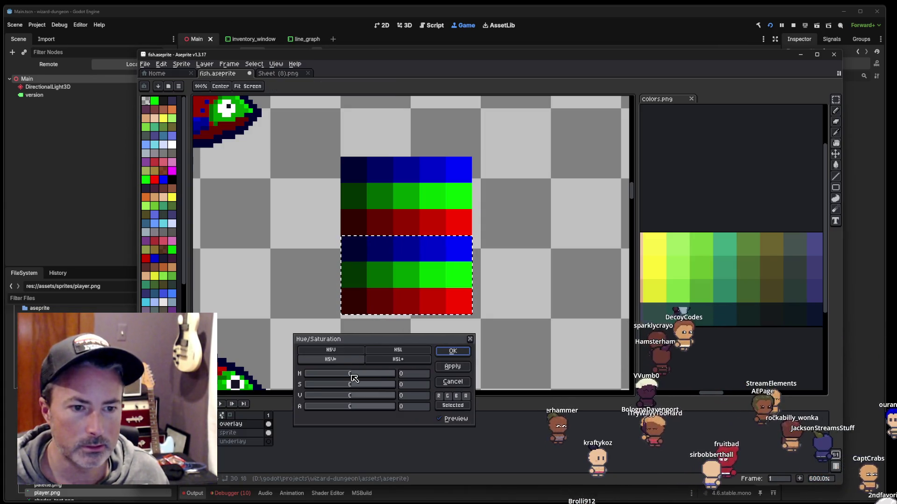
left_click_drag(354, 377, 297, 377)
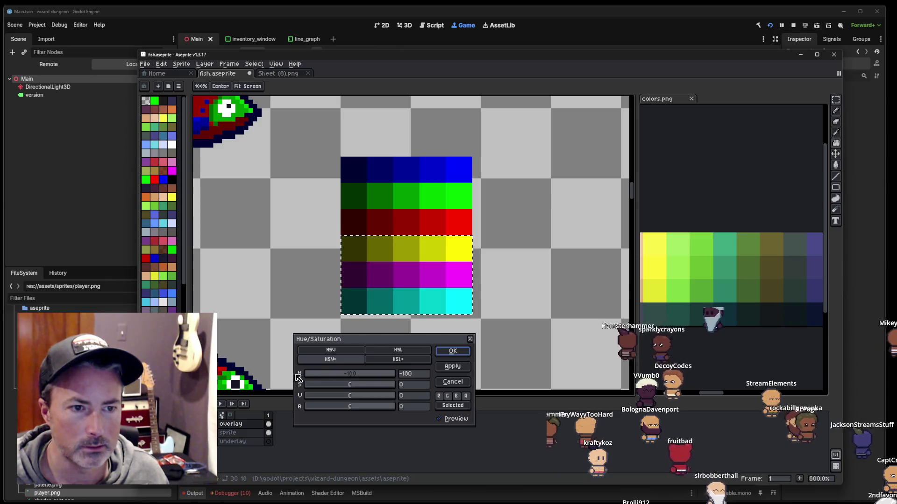
left_click(460, 357)
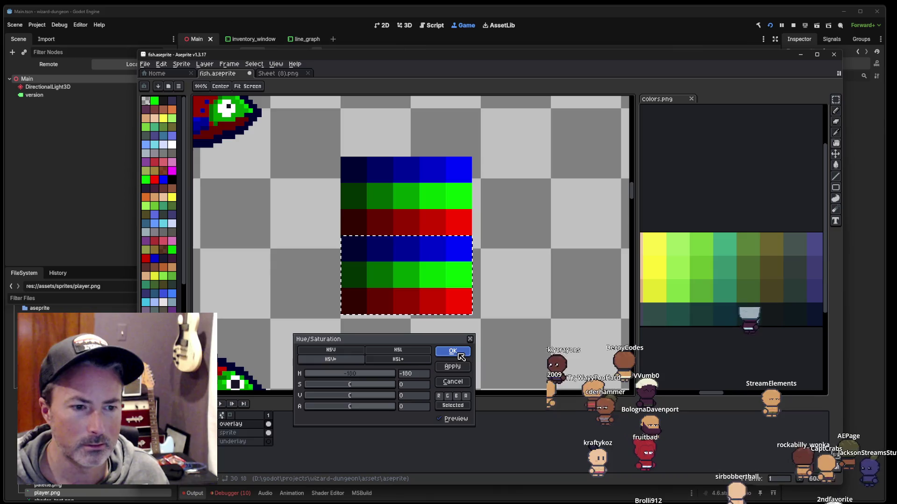
left_click(470, 341)
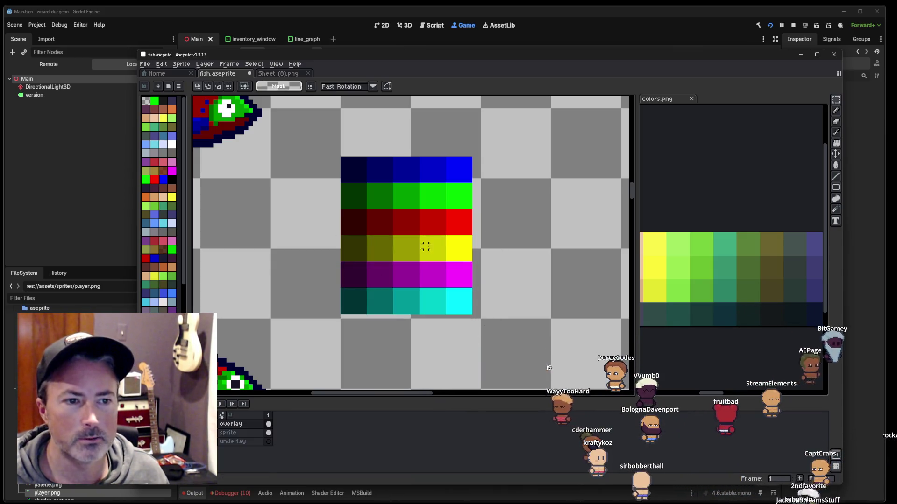
Step: Sample the bright yellow #ffff00 swatch as the current drawing colour
scroll(492, 269, "down", 2)
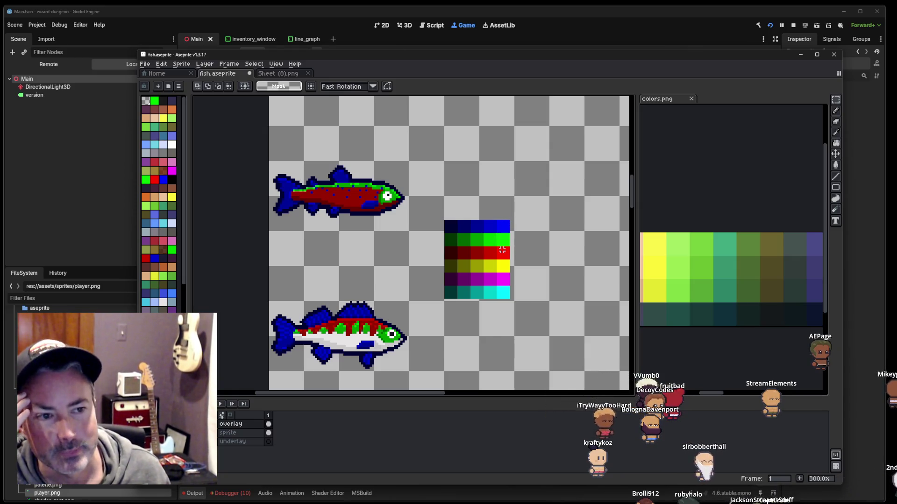
scroll(506, 274, "up", 2)
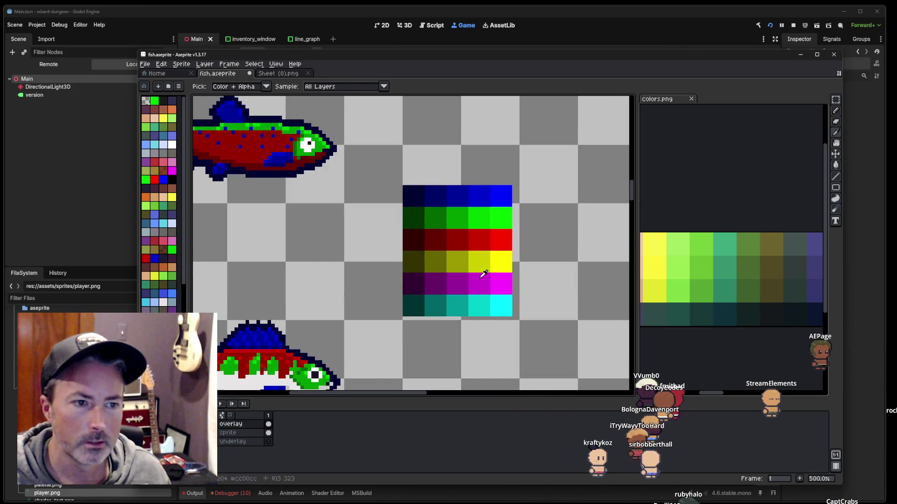
left_click(164, 467)
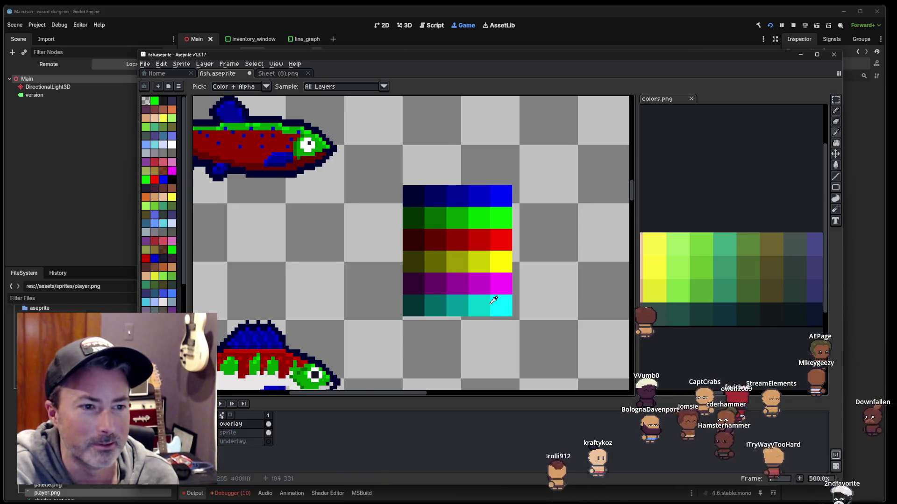
scroll(528, 296, "left", 2)
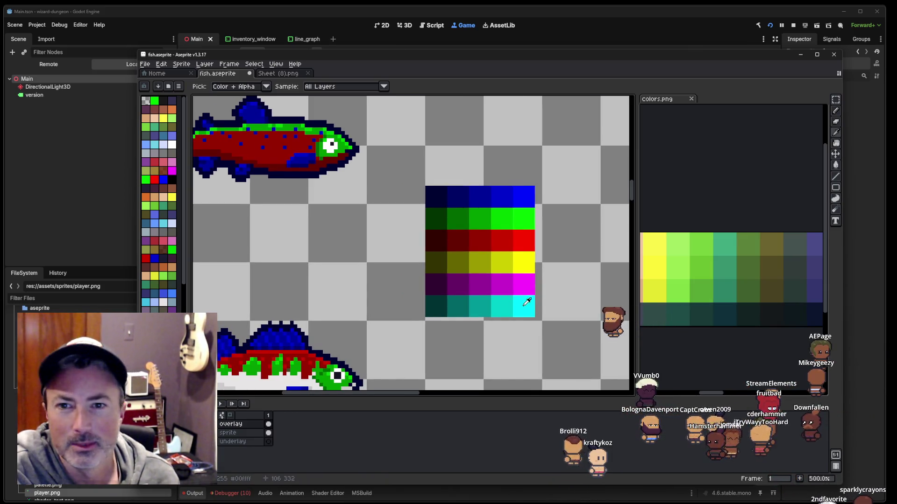
scroll(506, 246, "left", 2)
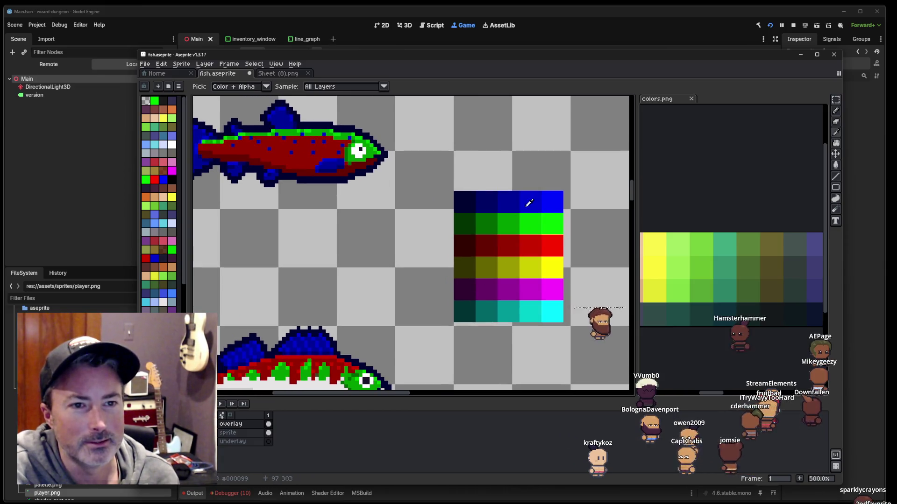
scroll(554, 219, "down", 3)
scroll(553, 220, "left", 2)
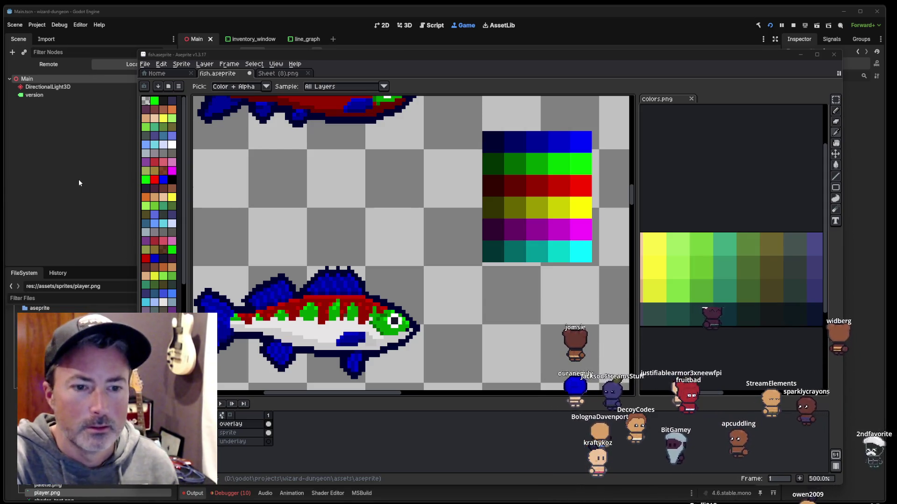
Step: Zoom and pan to review the six-row swatch block and the recoloured fish
scroll(343, 194, "down", 3)
scroll(348, 199, "down", 1)
scroll(396, 204, "up", 3)
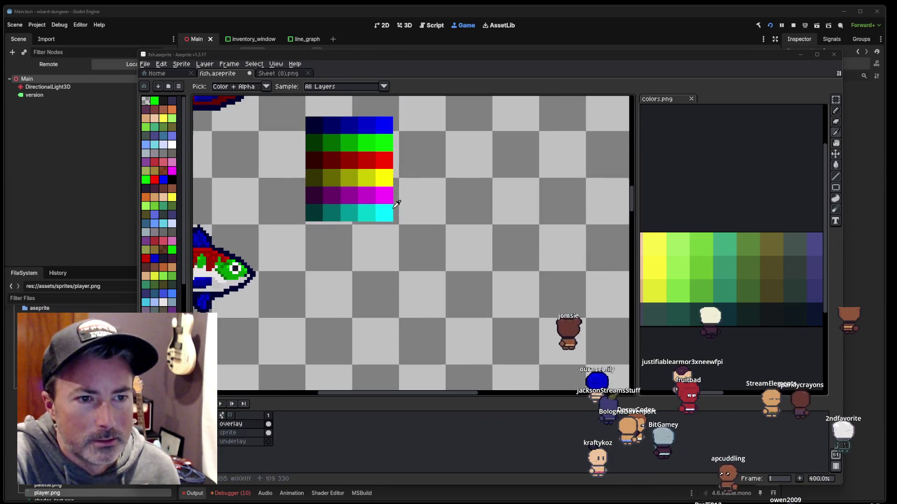
left_click_drag(424, 189, 444, 255)
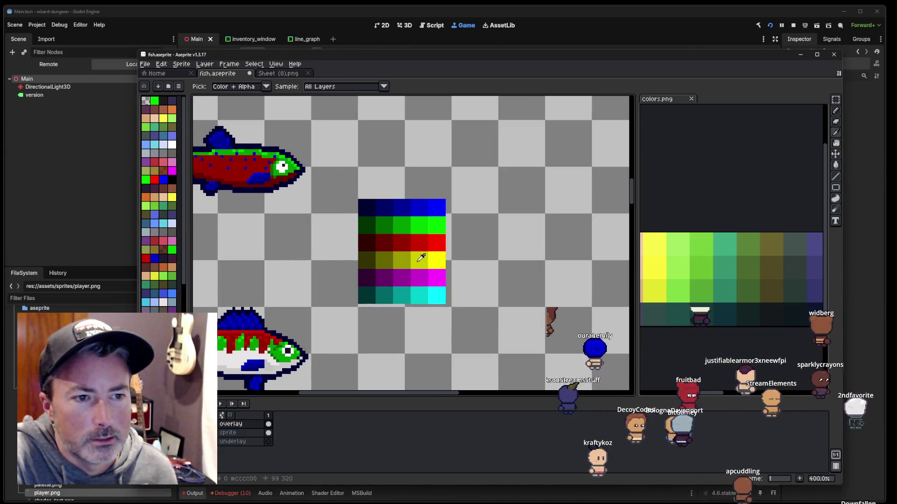
left_click_drag(446, 302, 509, 295)
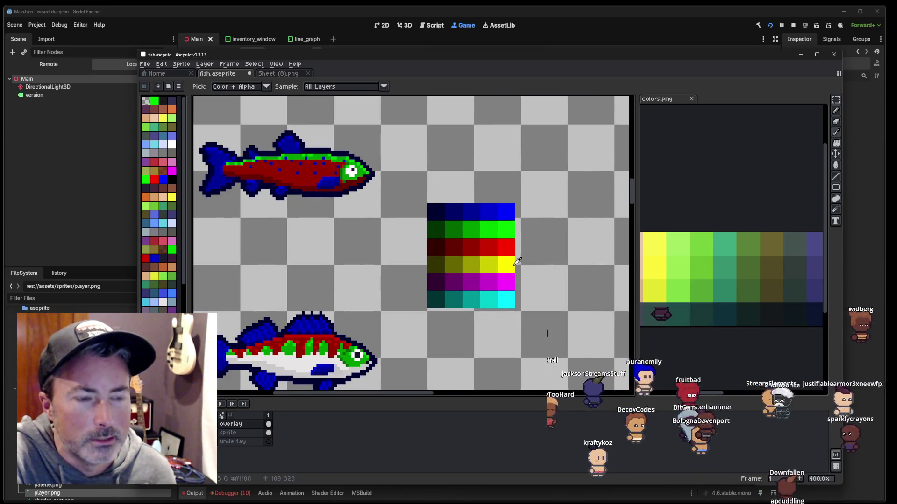
scroll(517, 260, "down", 1)
scroll(500, 266, "down", 1)
scroll(480, 274, "down", 1)
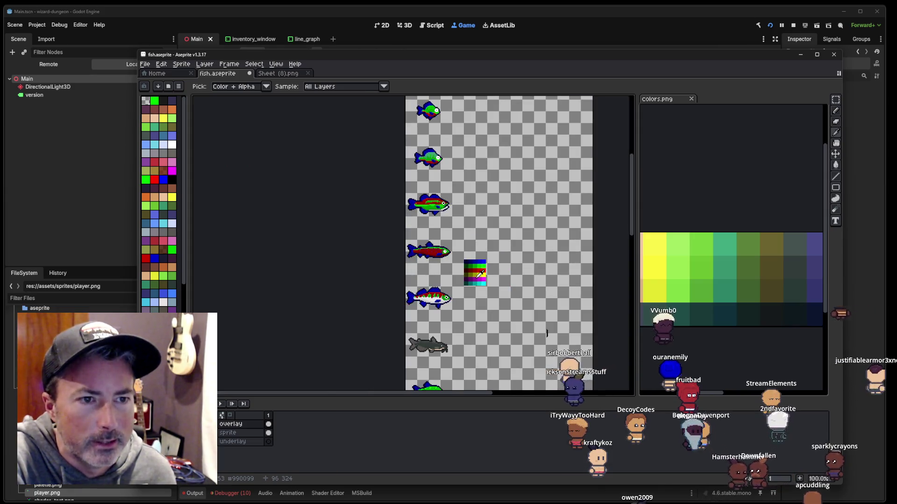
scroll(476, 274, "down", 1)
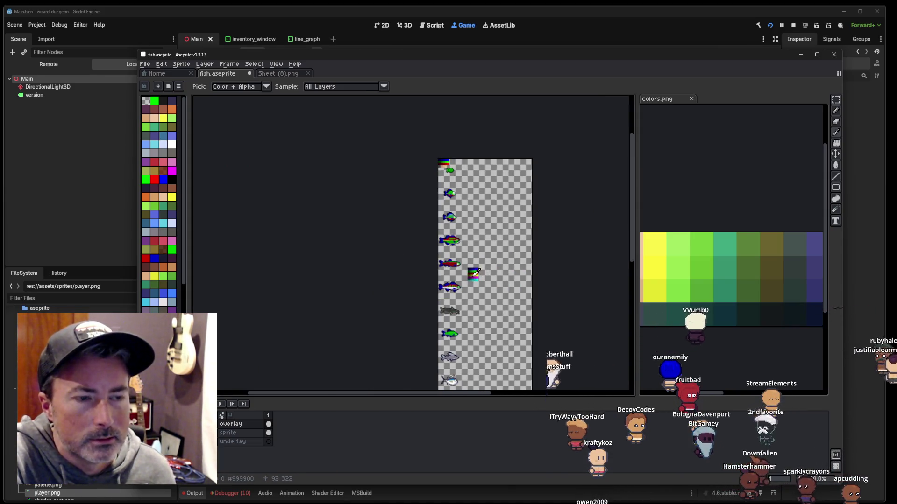
scroll(475, 274, "up", 3)
scroll(468, 224, "down", 3)
scroll(477, 175, "down", 3)
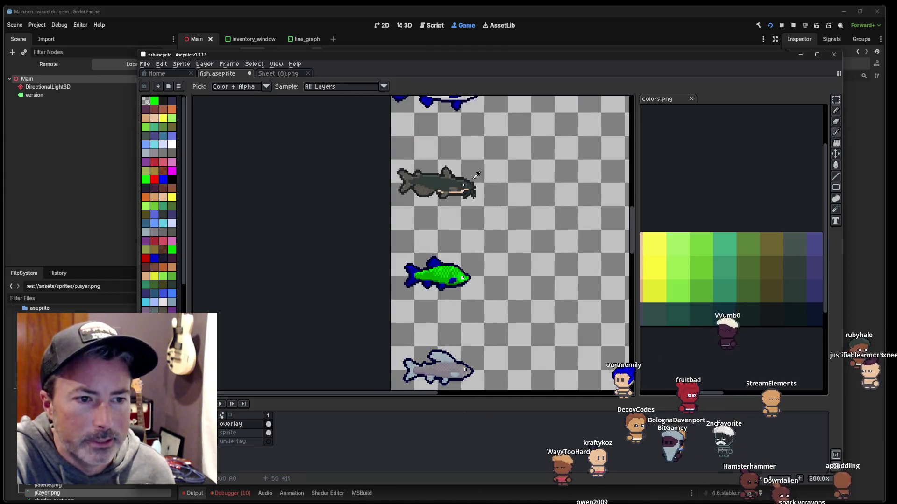
scroll(467, 187, "down", 3)
scroll(455, 211, "down", 3)
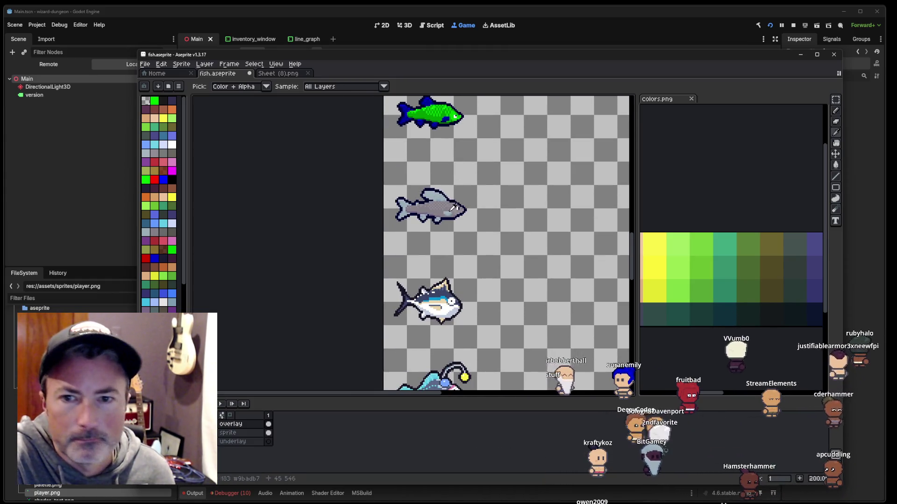
scroll(434, 212, "right", 1)
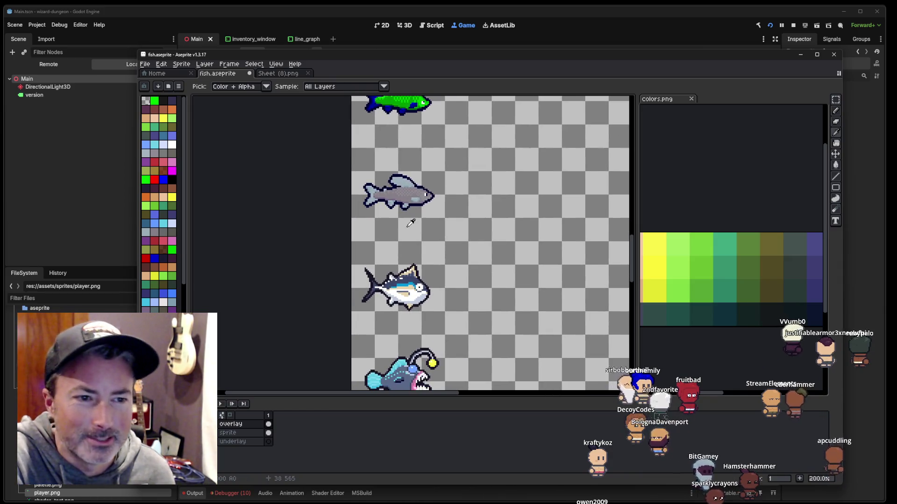
scroll(406, 224, "down", 3)
scroll(404, 229, "up", 2)
scroll(407, 227, "up", 3)
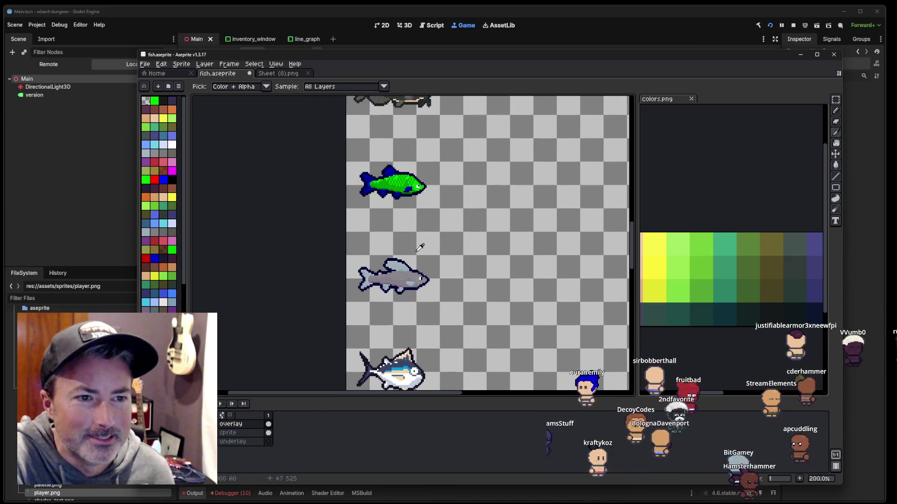
scroll(411, 224, "up", 1)
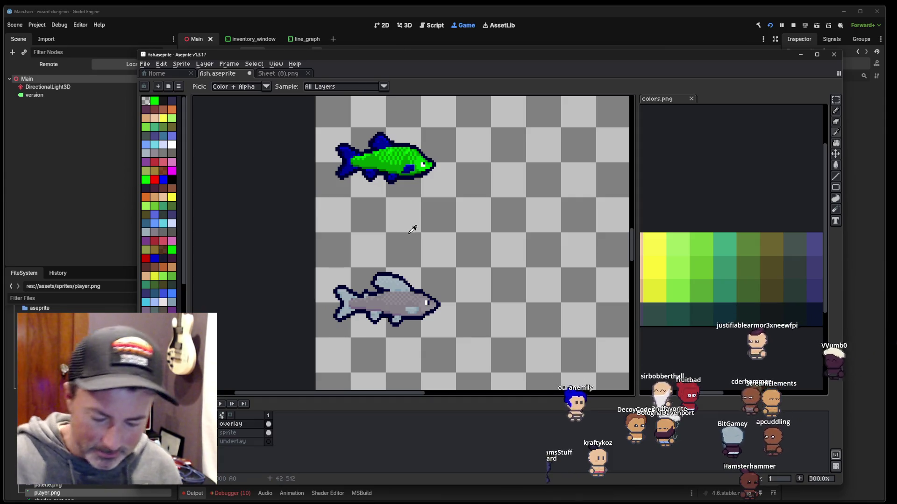
Step: Try Replace Color on the selection with the catfish's grey, then cancel it
key("m")
scroll(429, 237, "up", 1)
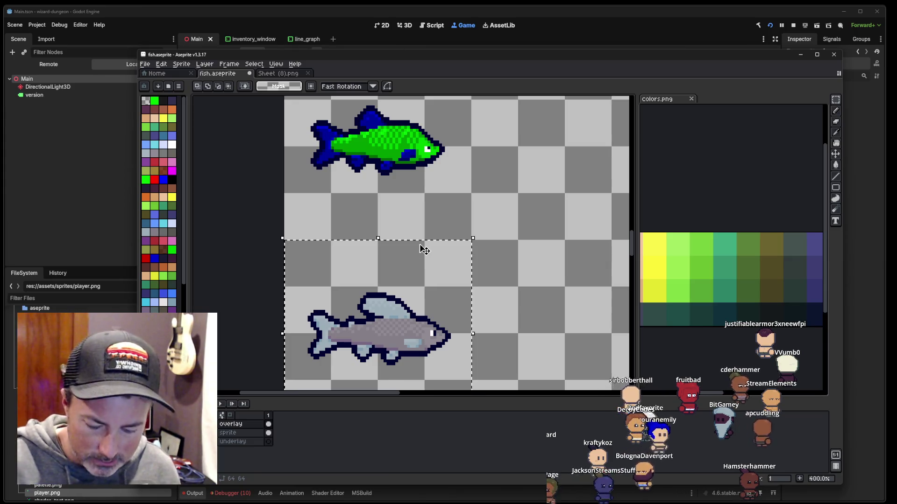
key("shift+r")
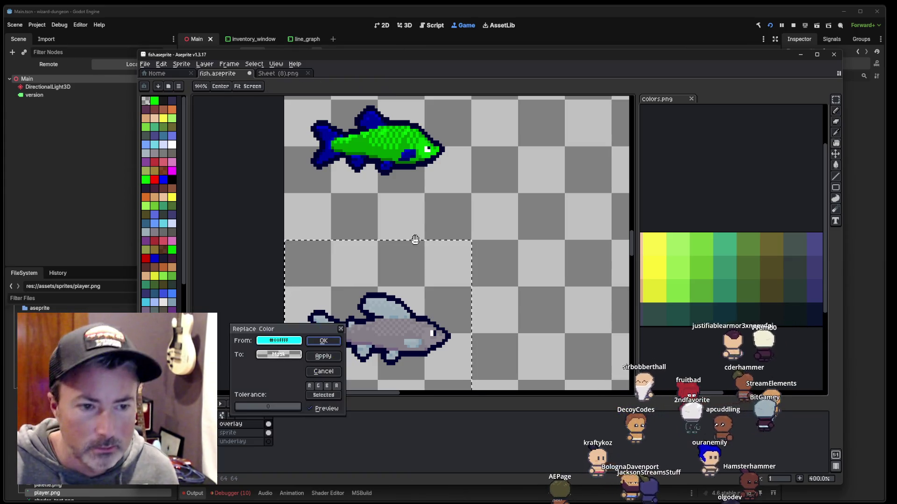
left_click_drag(280, 326, 243, 308)
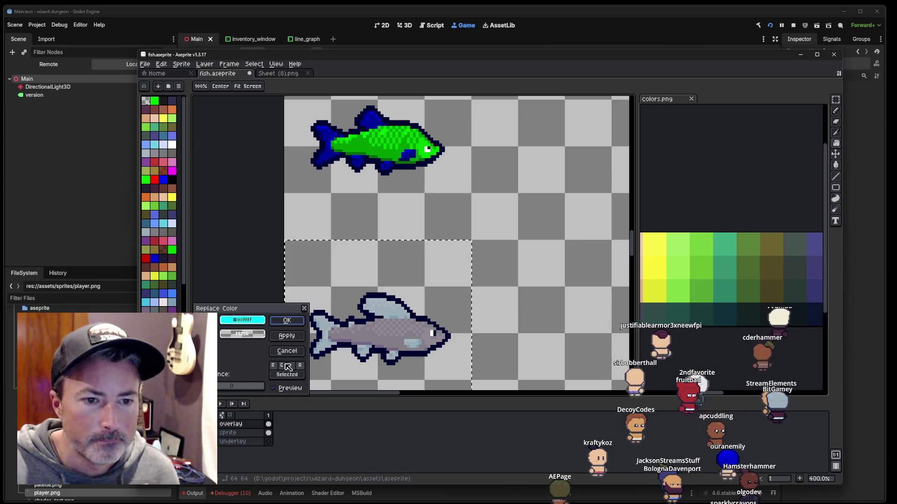
left_click(386, 337)
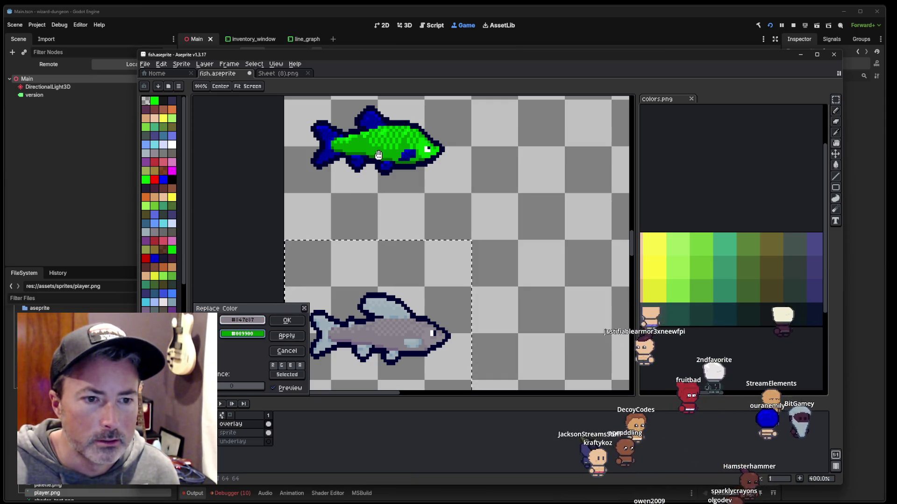
left_click(286, 351)
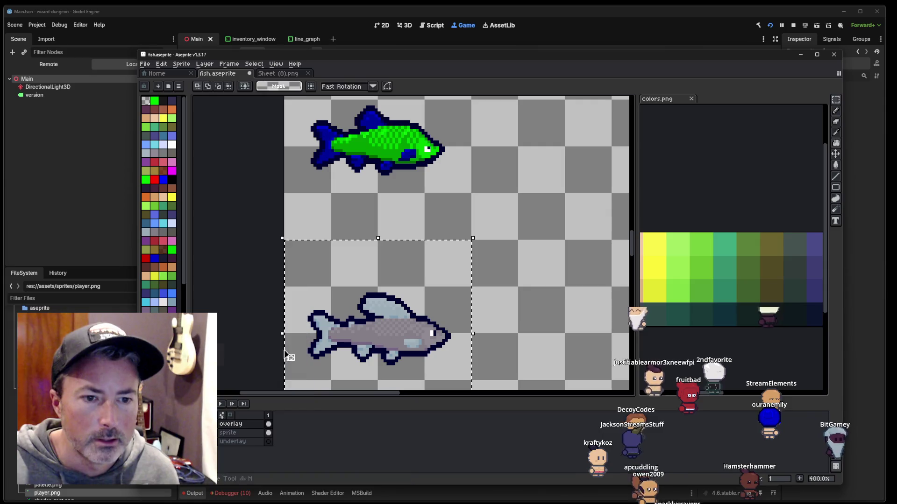
Step: Reopen Replace Color with the fish's grey body as From and Mask as To
key("shift+r")
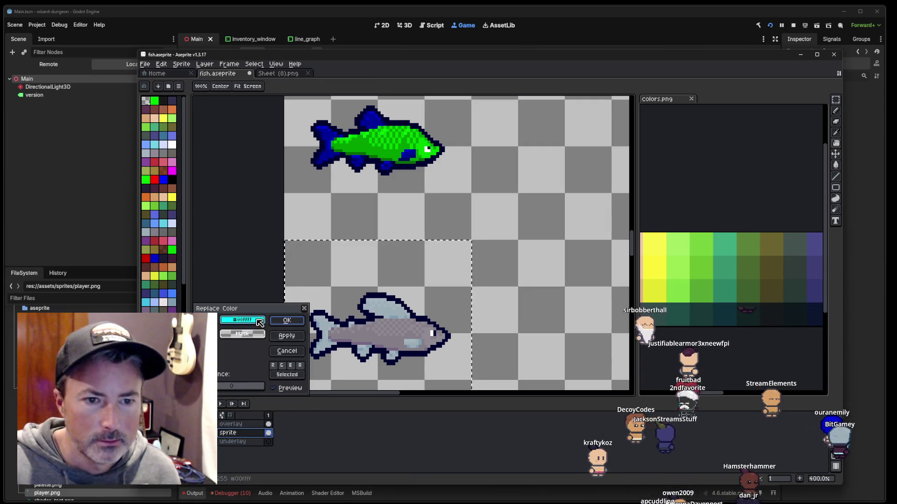
left_click_drag(260, 322, 365, 324)
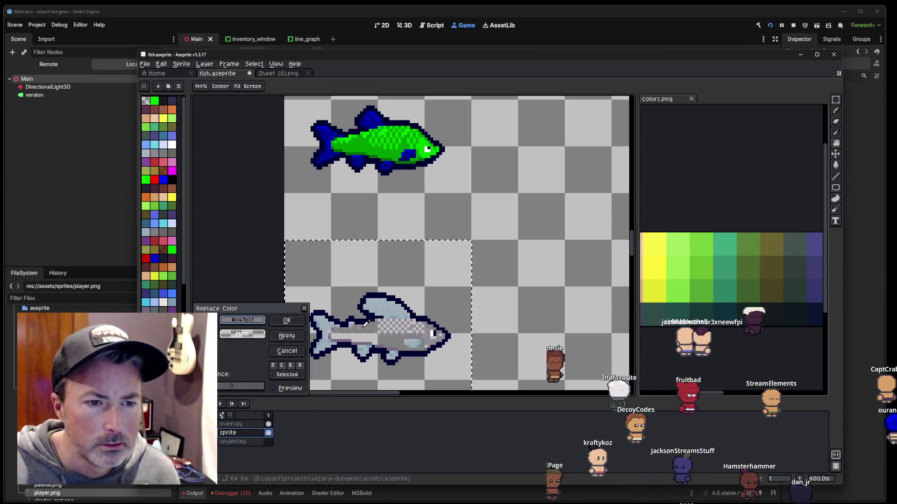
scroll(390, 336, "up", 1)
scroll(390, 336, "up", 1)
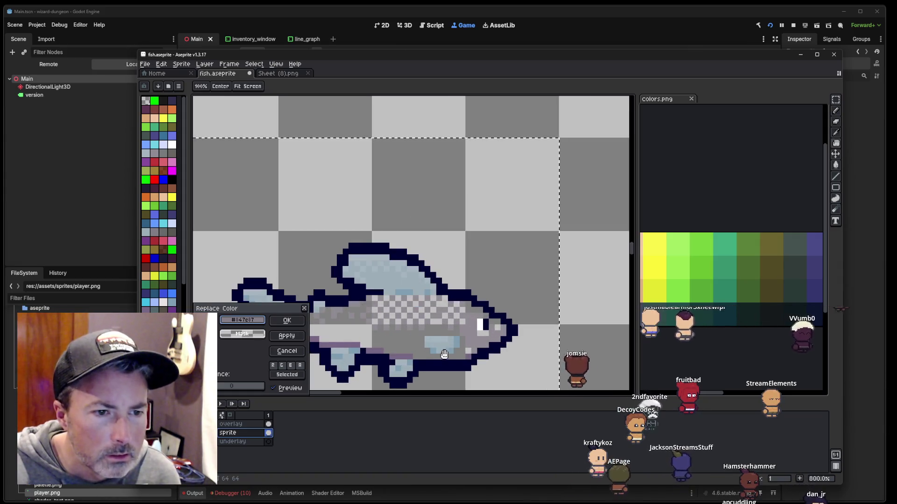
left_click(242, 334)
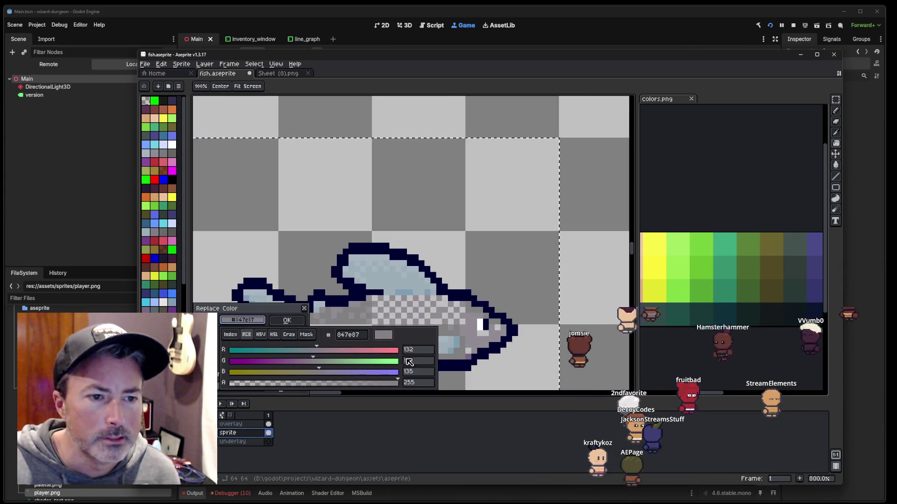
key("Return")
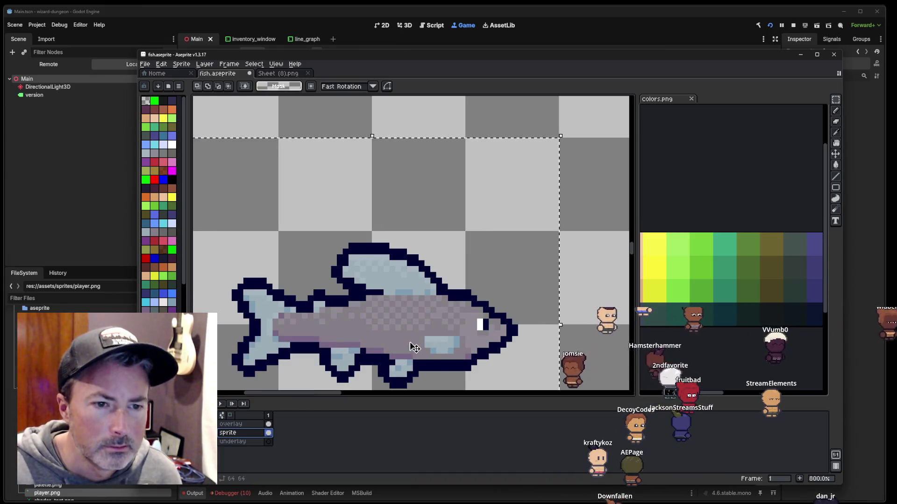
key("shift+r")
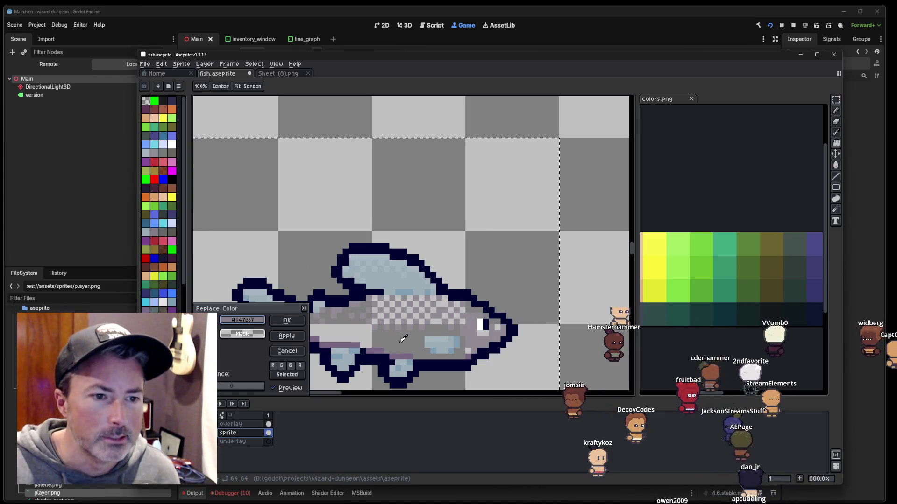
scroll(369, 275, "down", 1)
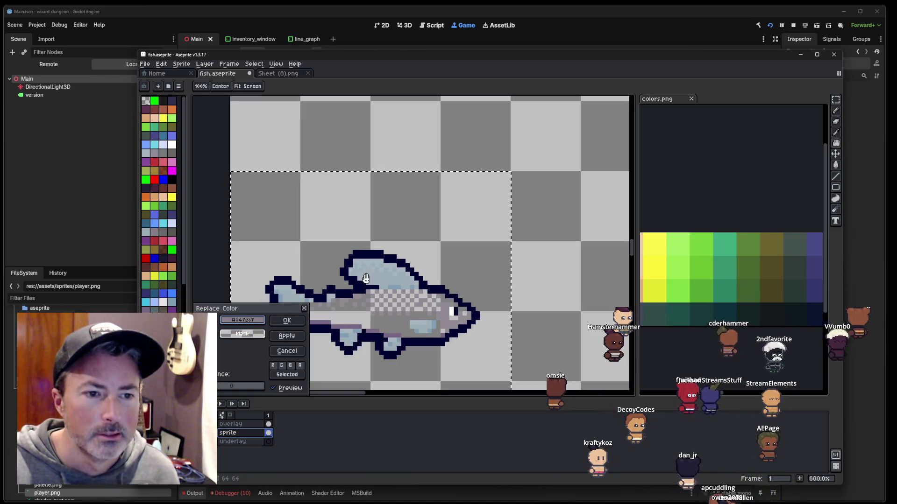
Step: Replace the lower fish's body and underside greys with greens from the upper fish
left_click_drag(367, 278, 403, 312)
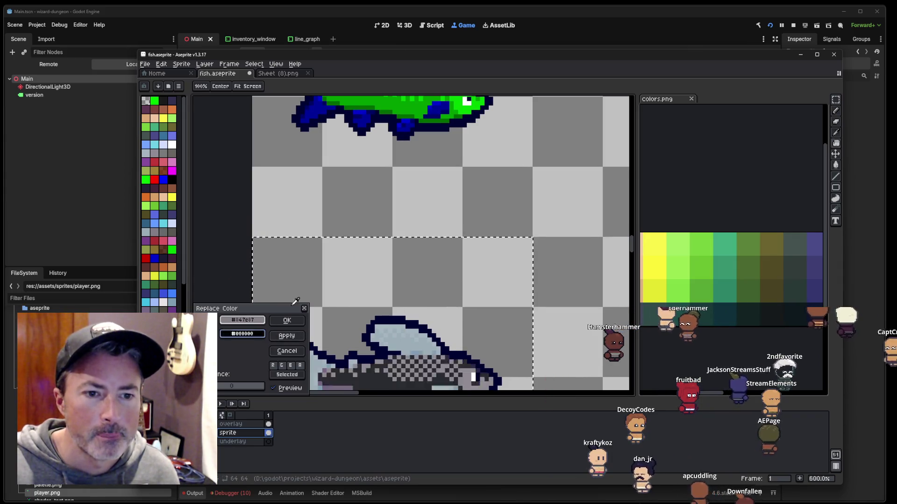
right_click(416, 104)
scroll(404, 216, "down", 1)
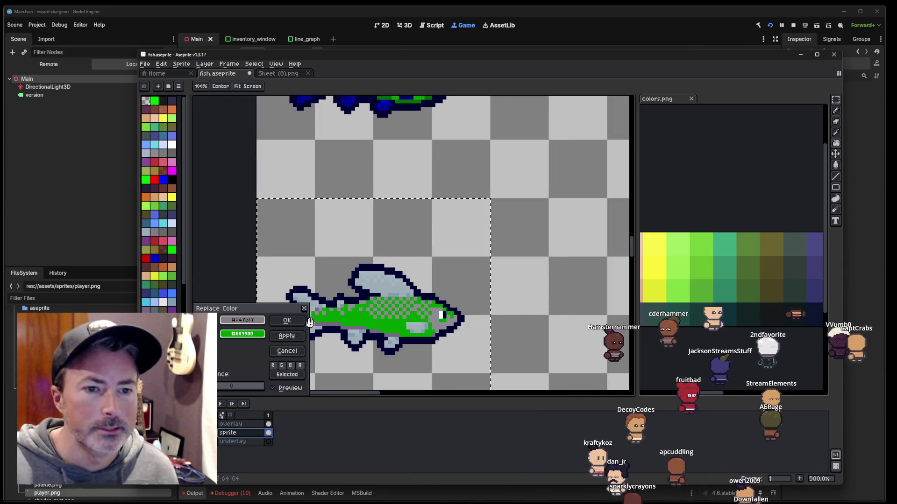
left_click(391, 310)
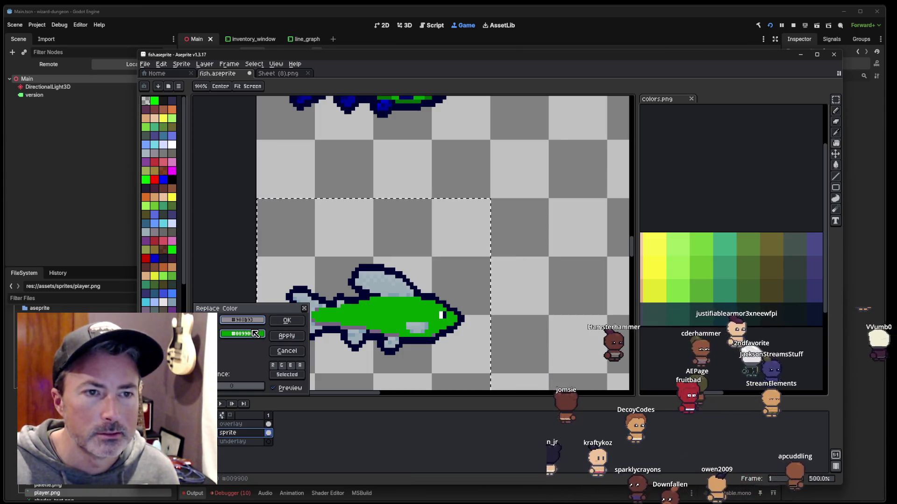
left_click_drag(371, 201, 382, 252)
left_click_drag(242, 337, 409, 153)
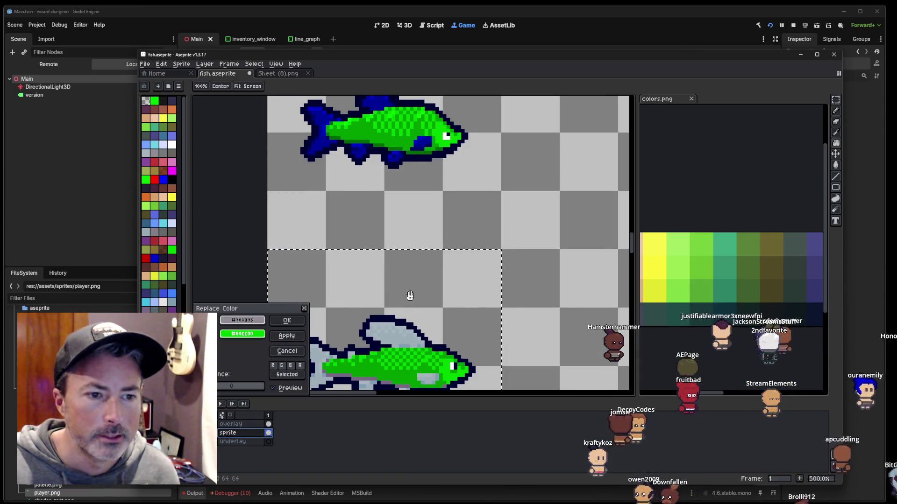
left_click_drag(409, 296, 420, 284)
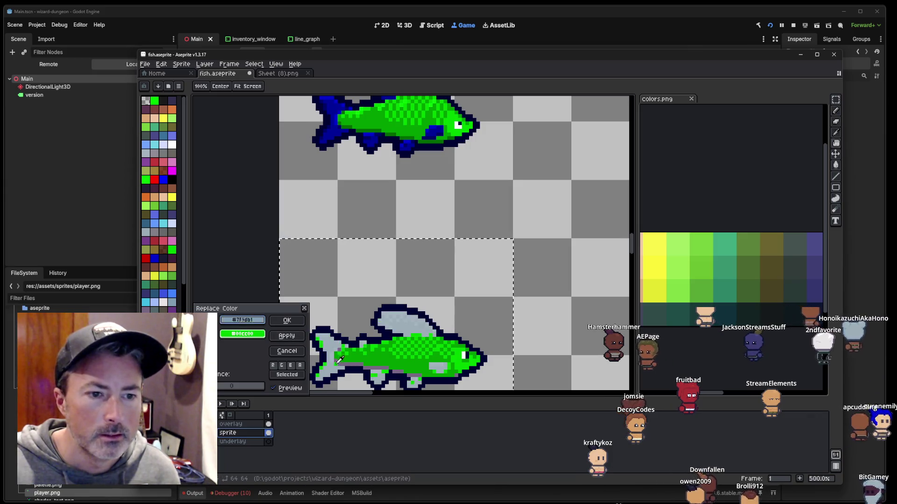
left_click(287, 336)
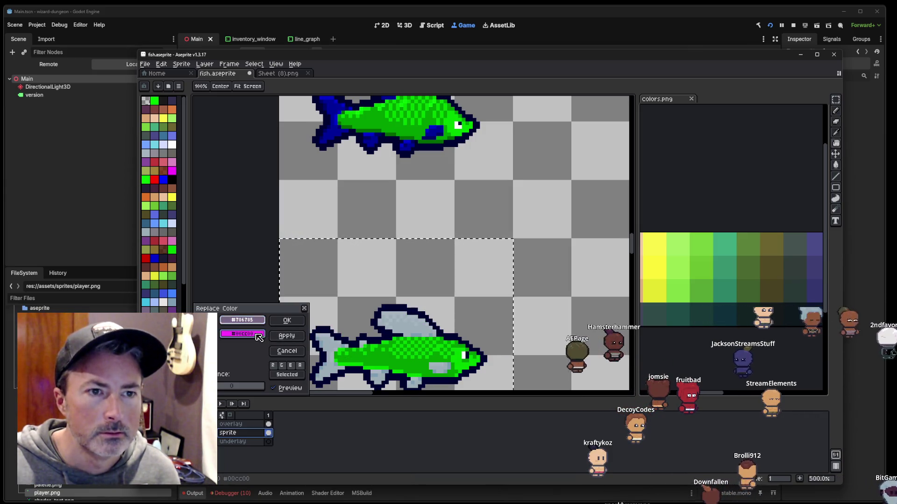
left_click(284, 342)
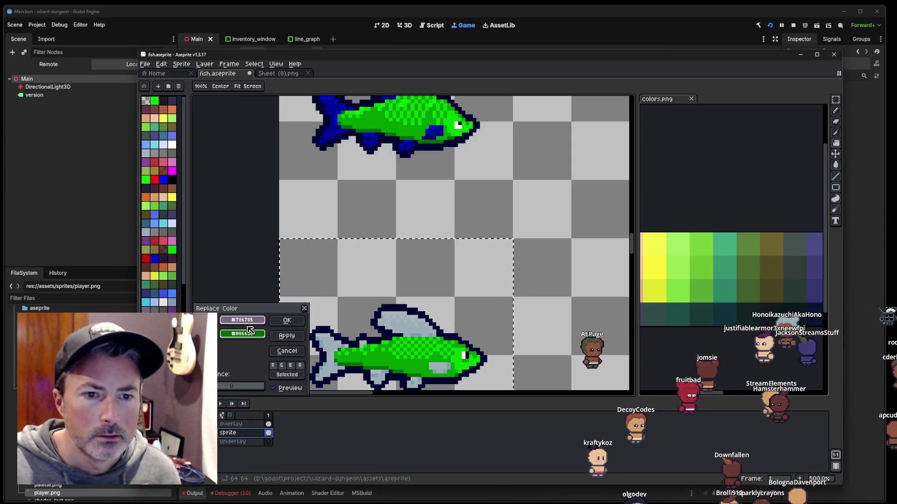
Step: Replace the lower fish's pale fin and tail shades with dark blues from the upper fish
left_click(335, 126)
left_click(337, 347)
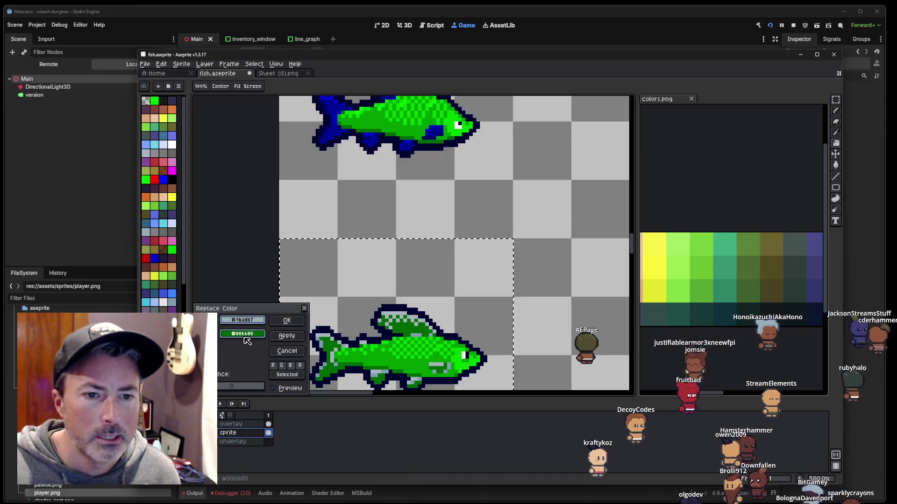
right_click(337, 127)
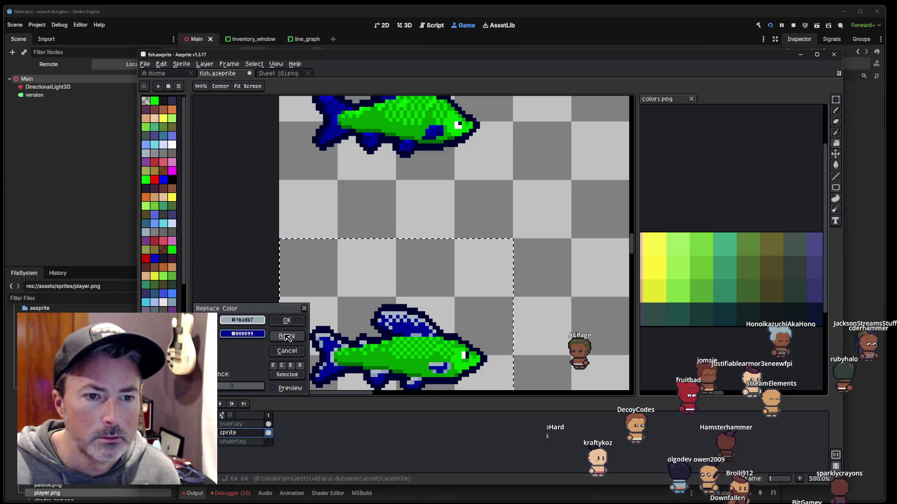
left_click(323, 332)
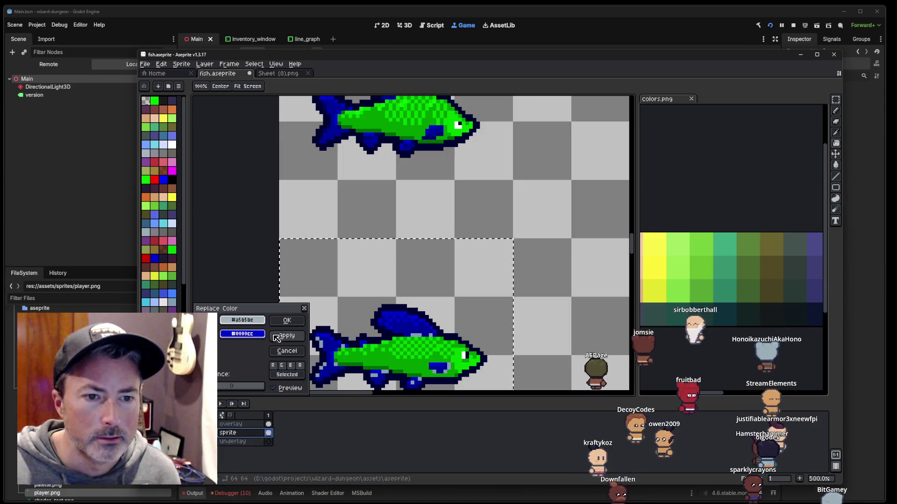
left_click(325, 342)
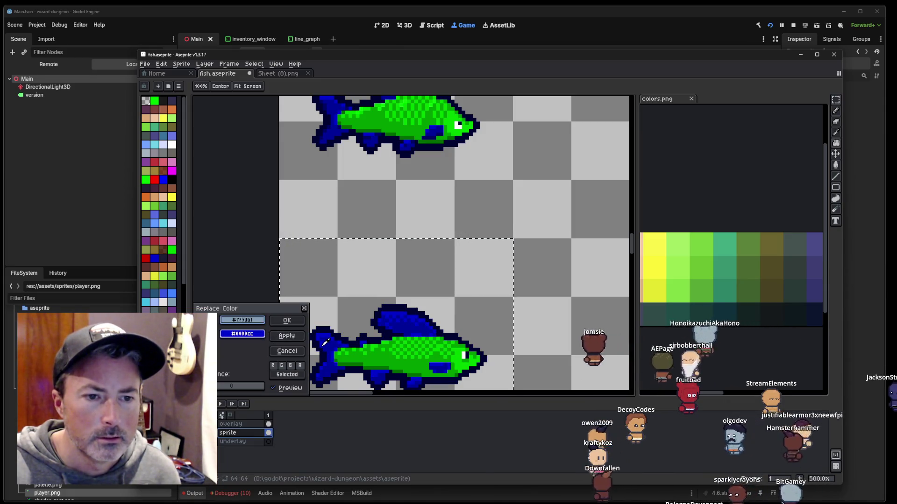
right_click(289, 290)
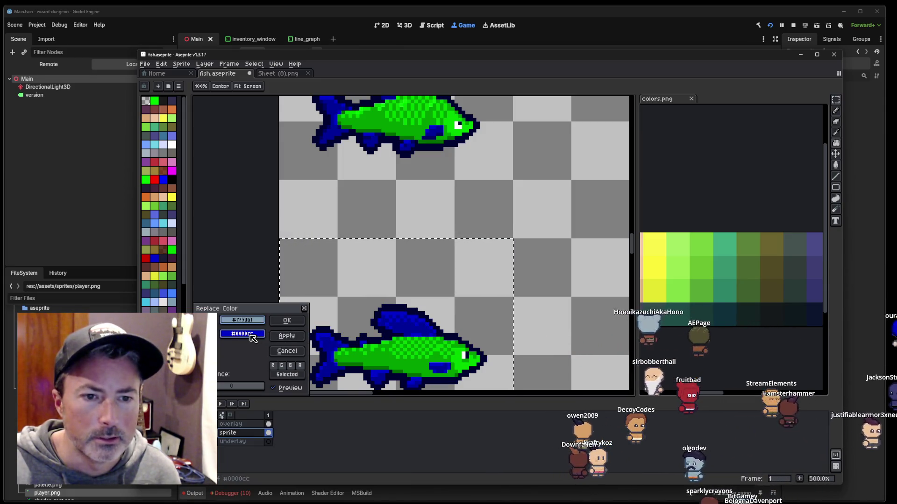
right_click(326, 134)
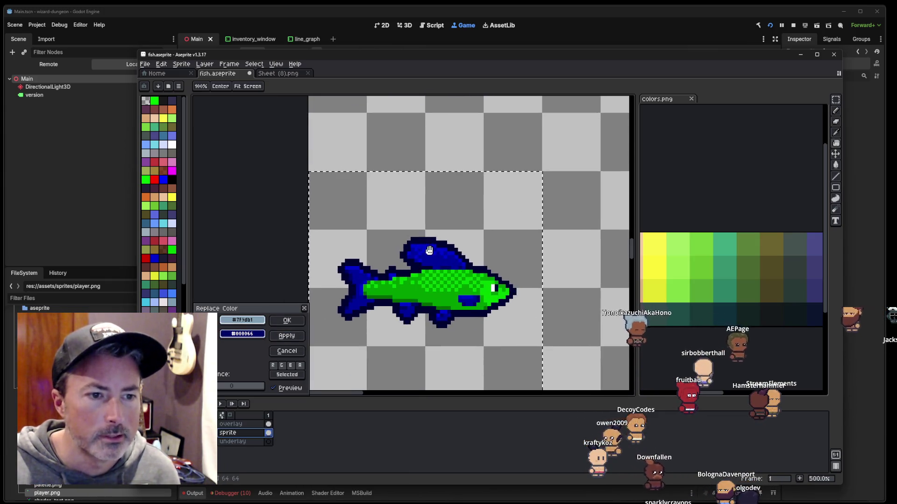
left_click_drag(416, 288, 438, 291)
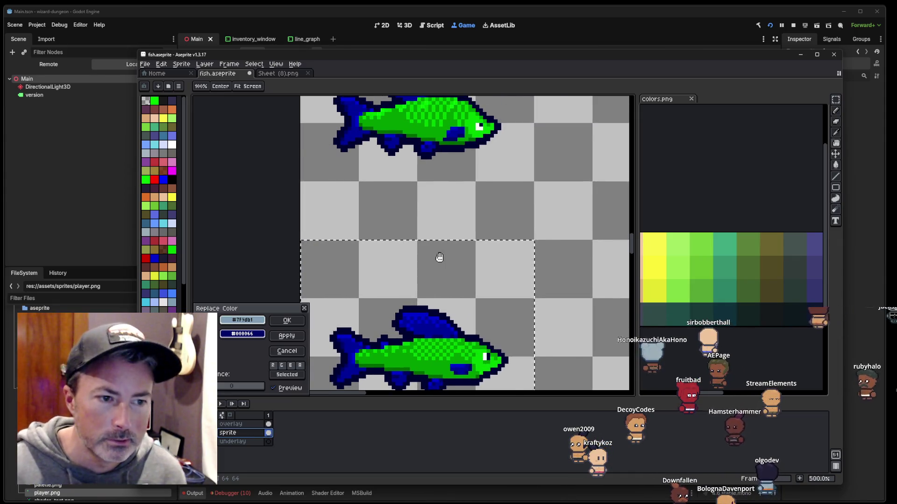
scroll(439, 257, "down", 1)
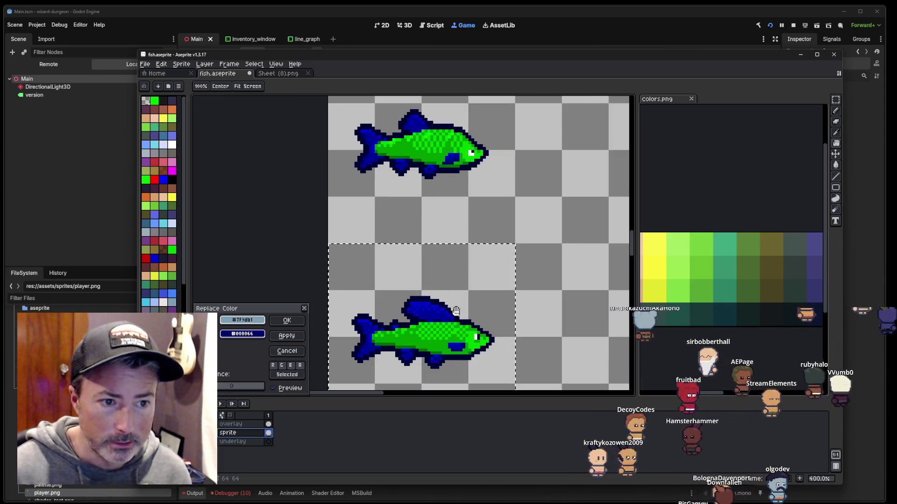
left_click(290, 321)
left_click_drag(411, 390, 454, 181)
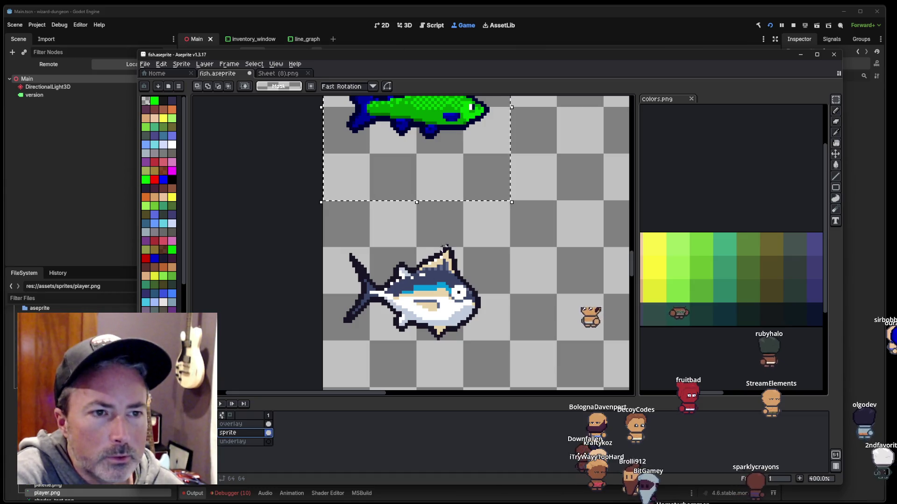
scroll(444, 246, "up", 2)
key("ctrl+z")
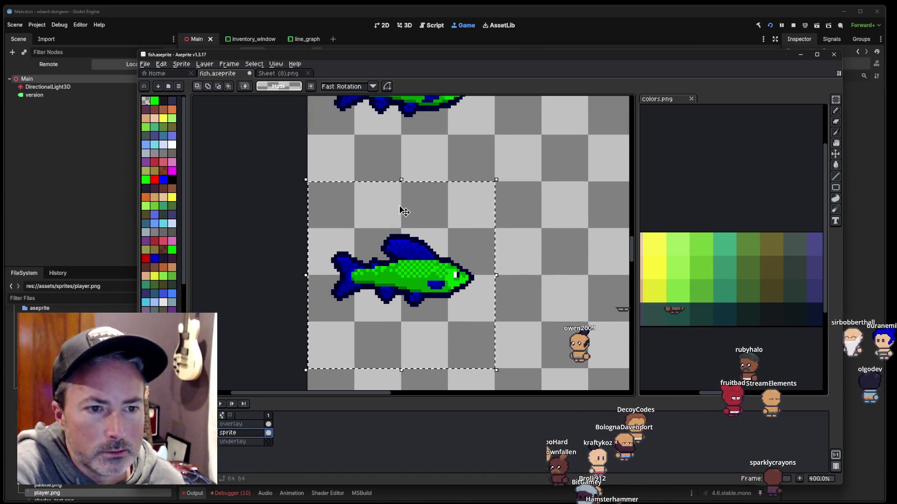
scroll(404, 211, "up", 2)
key("ctrl+z")
scroll(388, 234, "up", 2)
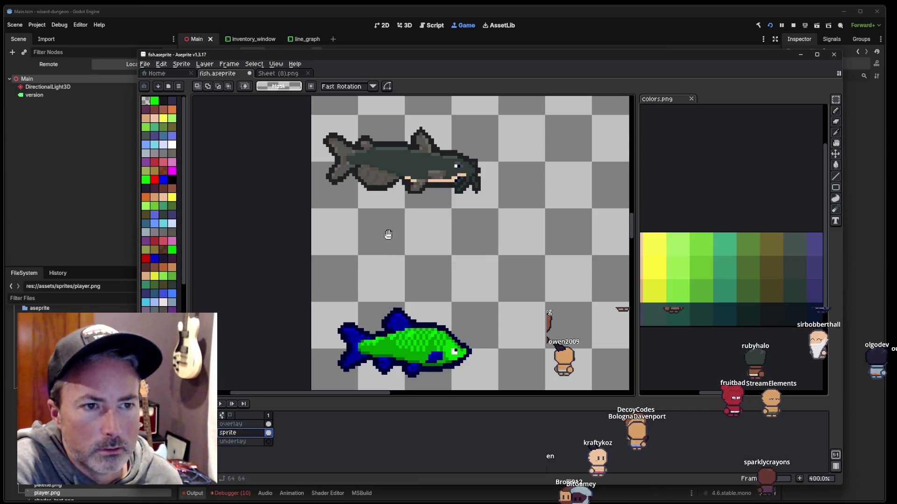
left_click_drag(388, 235, 389, 362)
scroll(413, 262, "down", 2)
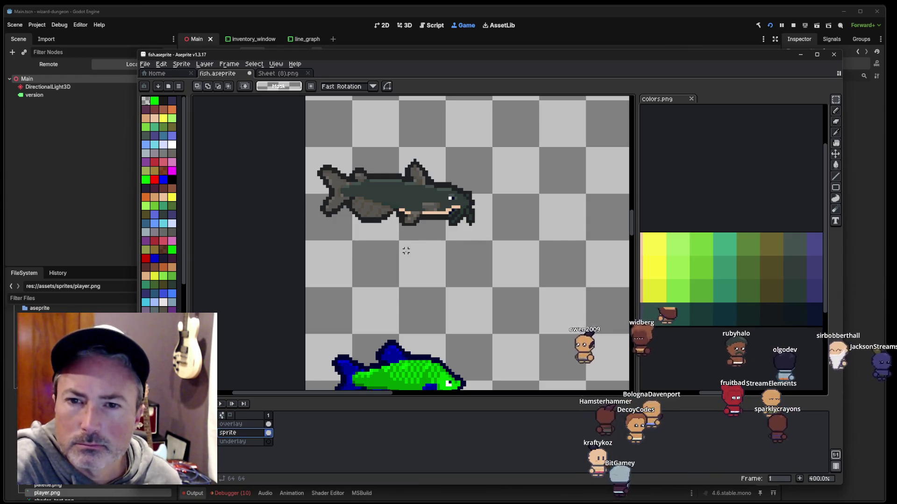
scroll(402, 299, "down", 2)
key("ctrl+v")
scroll(411, 280, "down", 2)
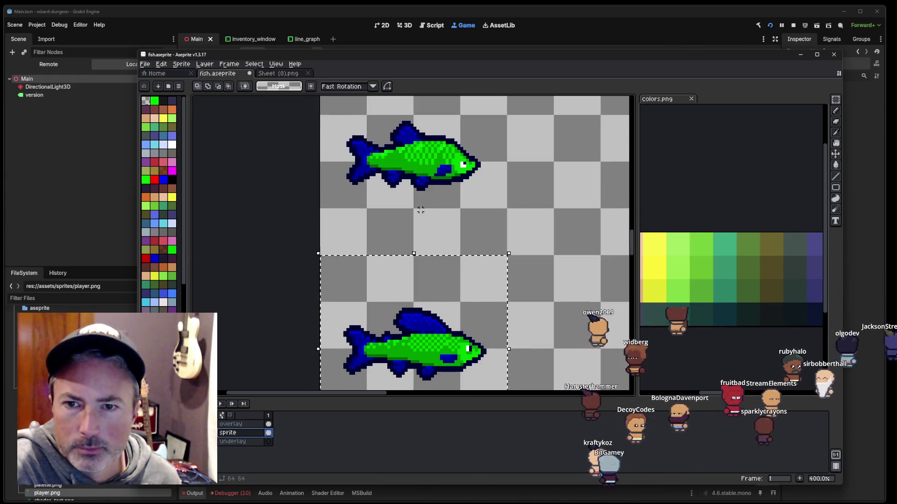
scroll(420, 214, "down", 2)
scroll(430, 201, "down", 2)
scroll(429, 187, "down", 2)
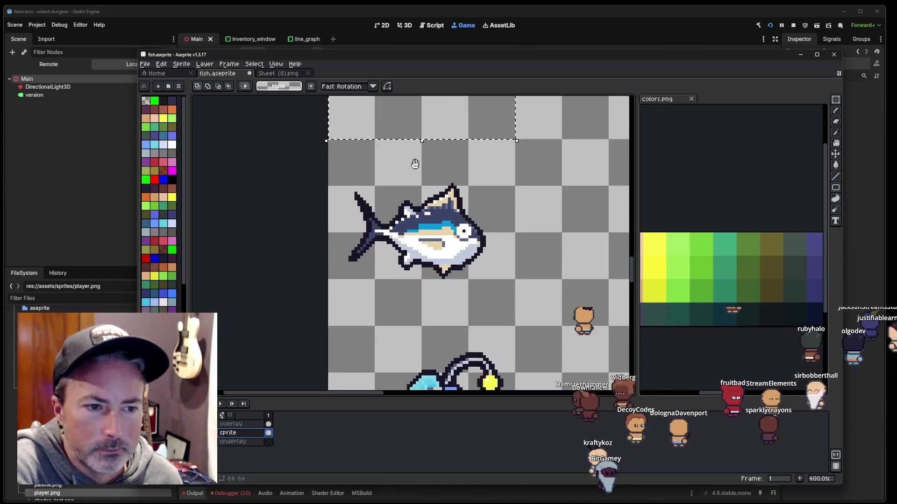
scroll(415, 173, "down", 1)
scroll(416, 173, "down", 1)
scroll(418, 168, "down", 2)
scroll(423, 159, "down", 2)
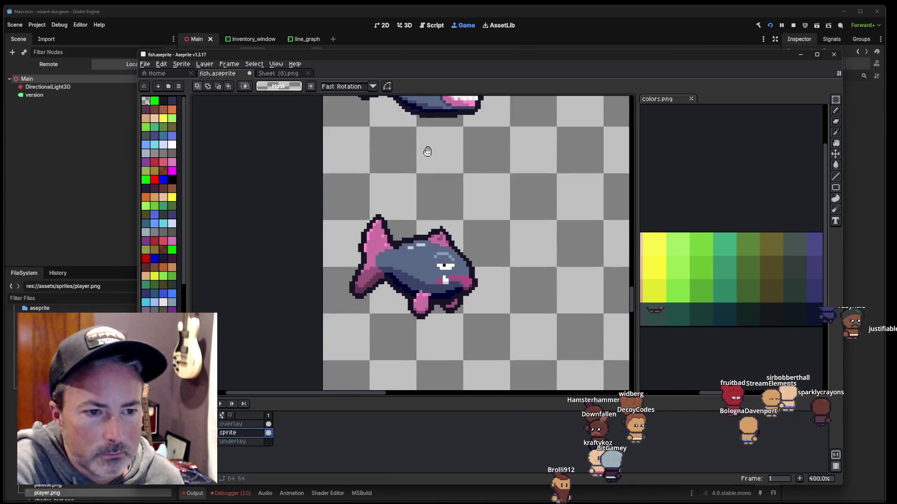
scroll(422, 201, "down", 2)
left_click_drag(429, 192, 382, 190)
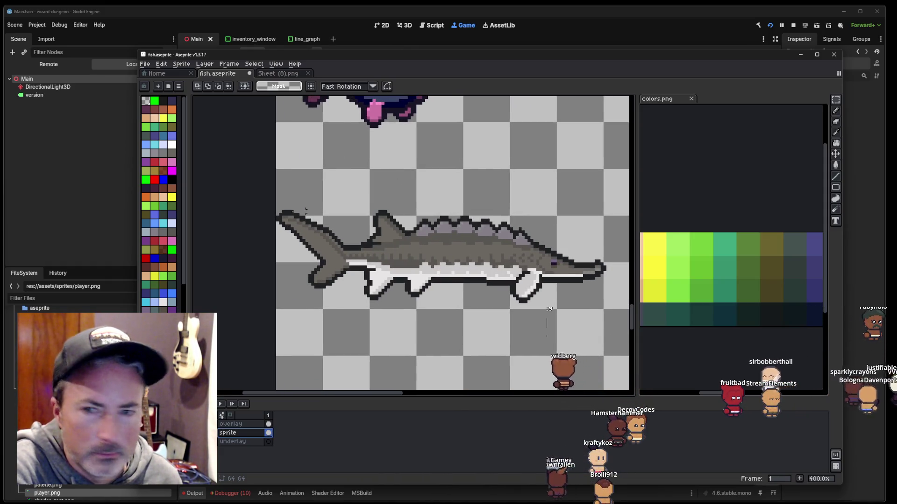
mouse_move(377, 362)
left_mouse_down()
mouse_move(367, 226)
mouse_move(418, 275)
left_mouse_up()
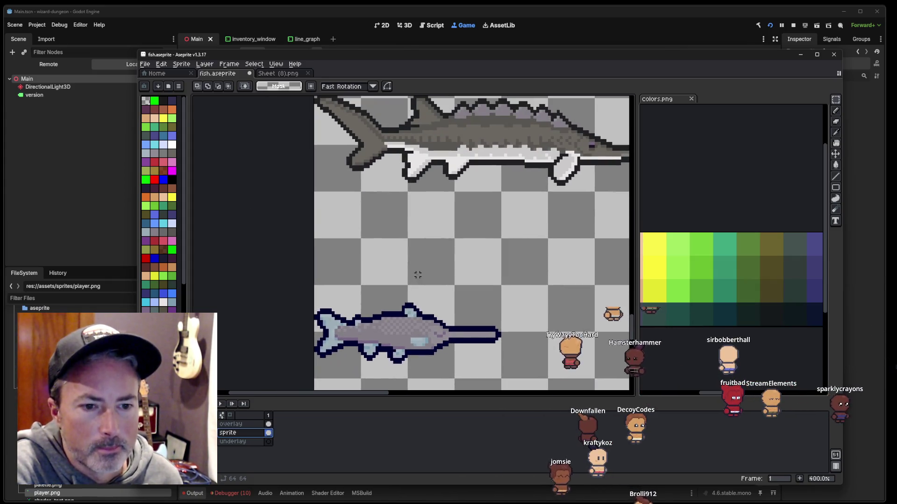
scroll(415, 275, "down", 2)
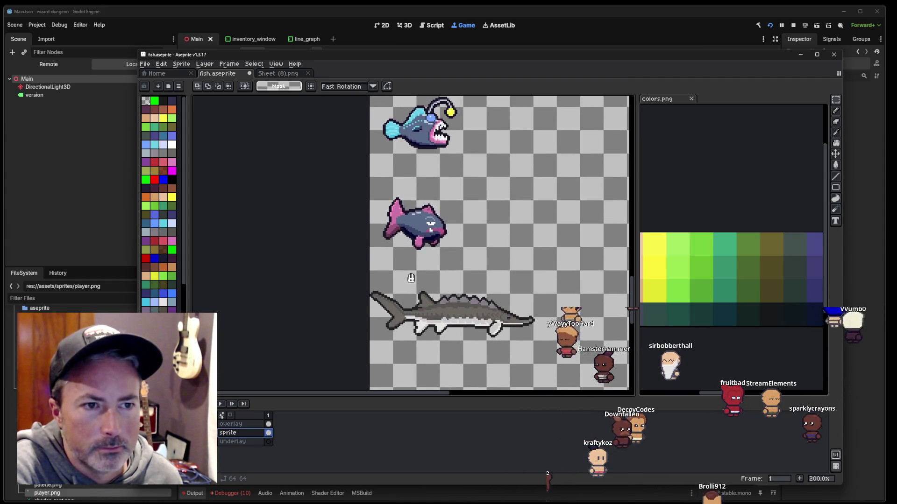
scroll(412, 279, "down", 1)
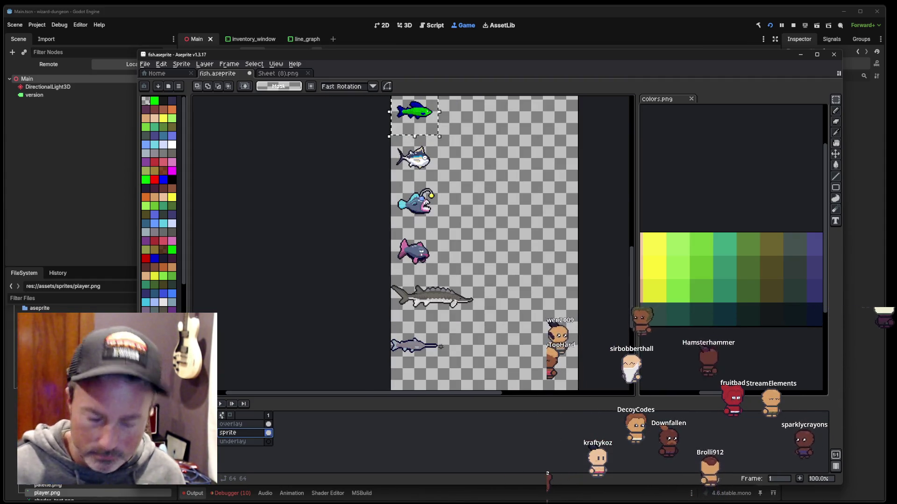
Step: Set Replace Color on the swordfish to swap its greys and dark outline for greens
key("shift+r")
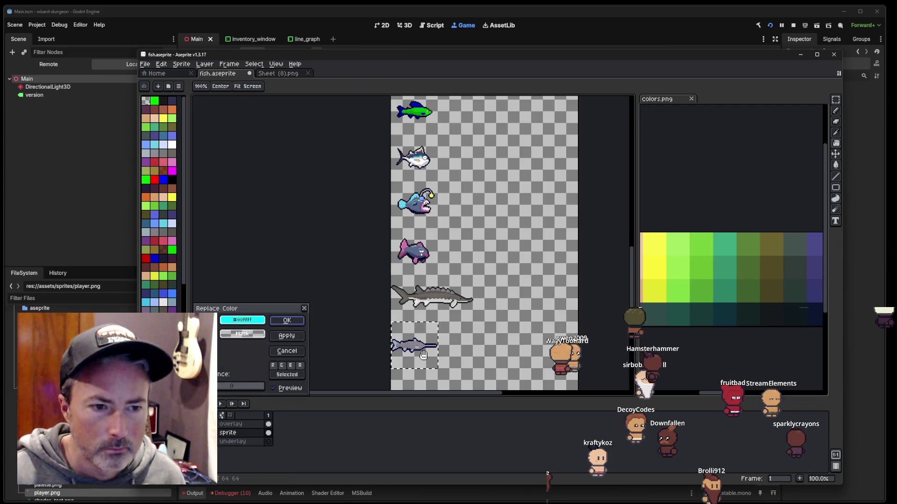
left_click(412, 345)
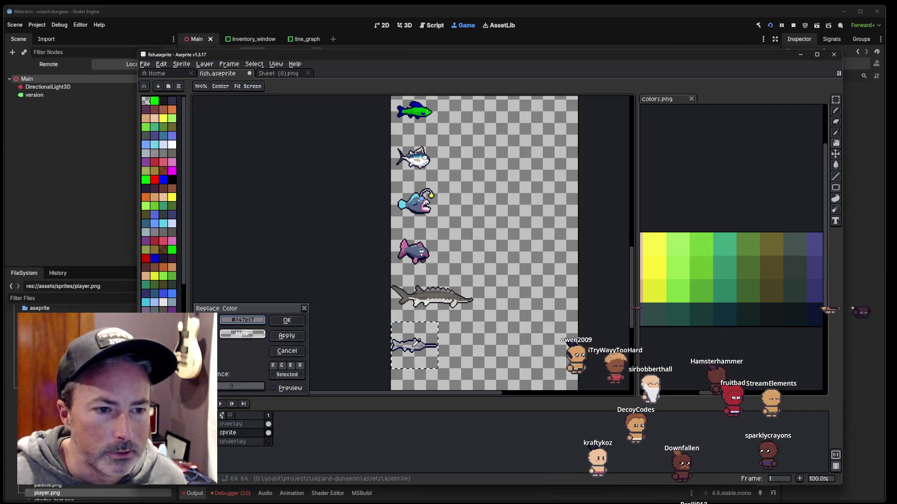
right_click(414, 109)
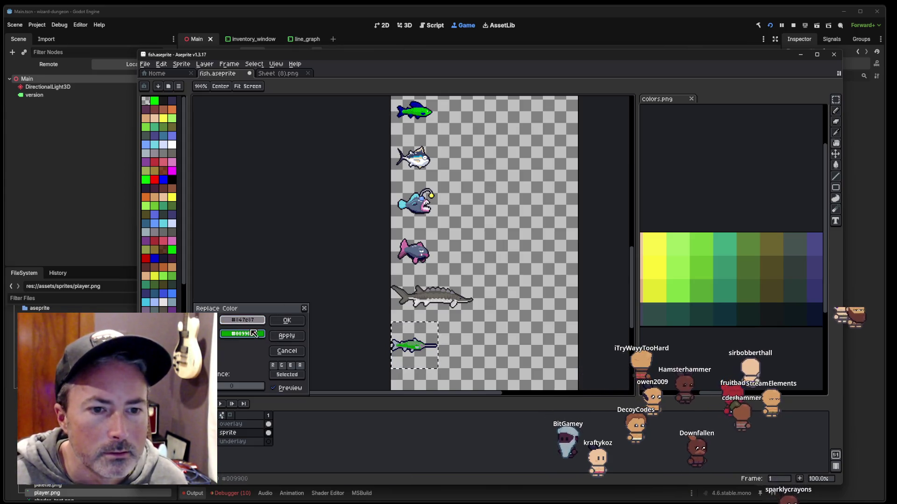
left_click(368, 342)
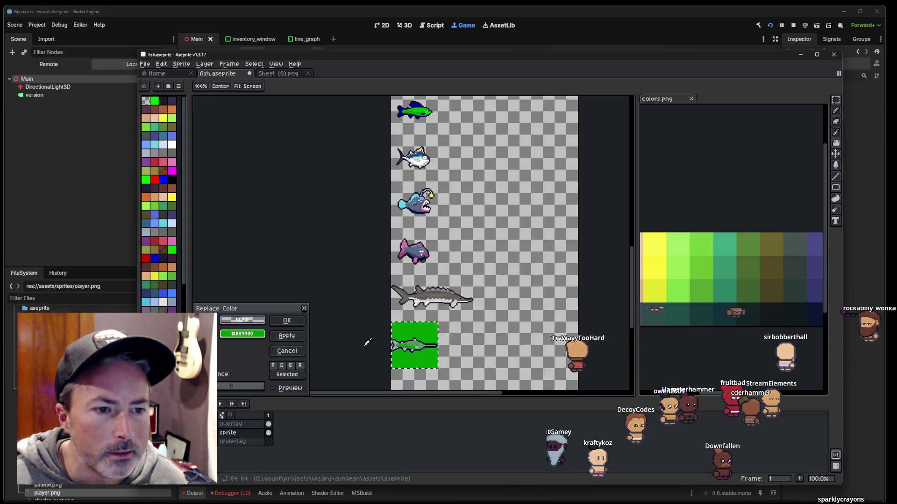
left_click(424, 344)
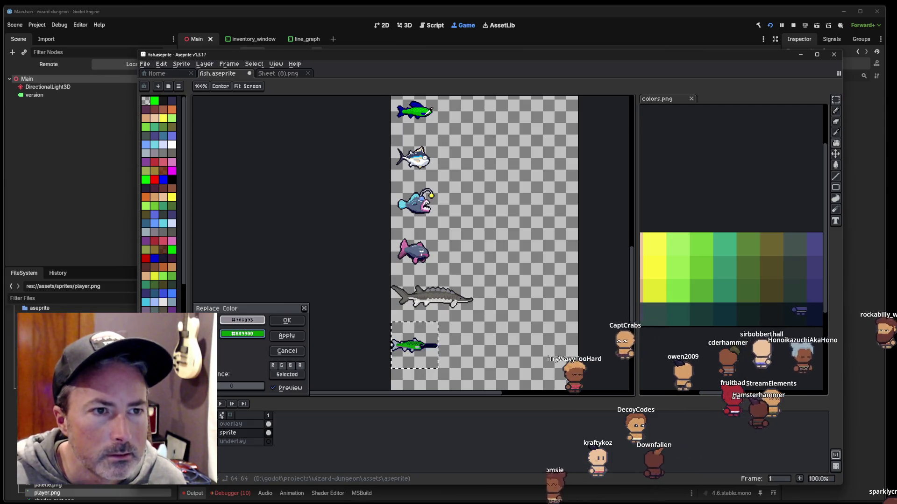
right_click(433, 109)
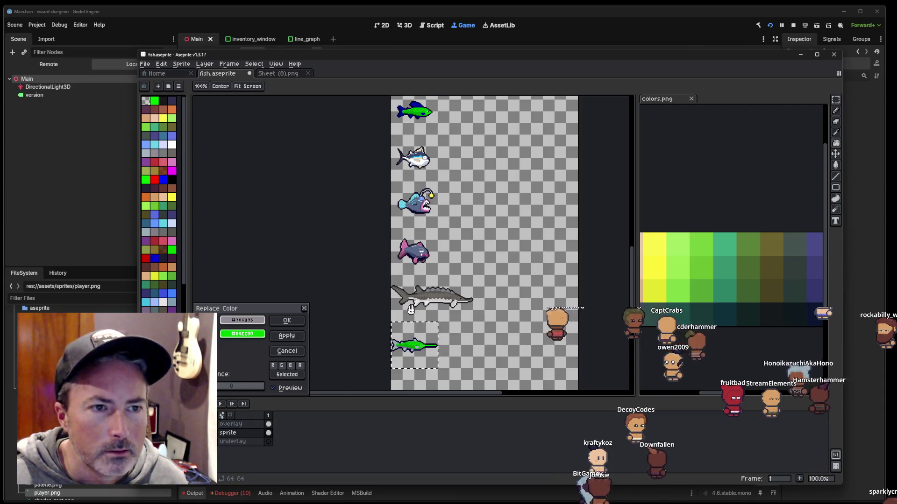
left_click_drag(375, 341, 404, 348)
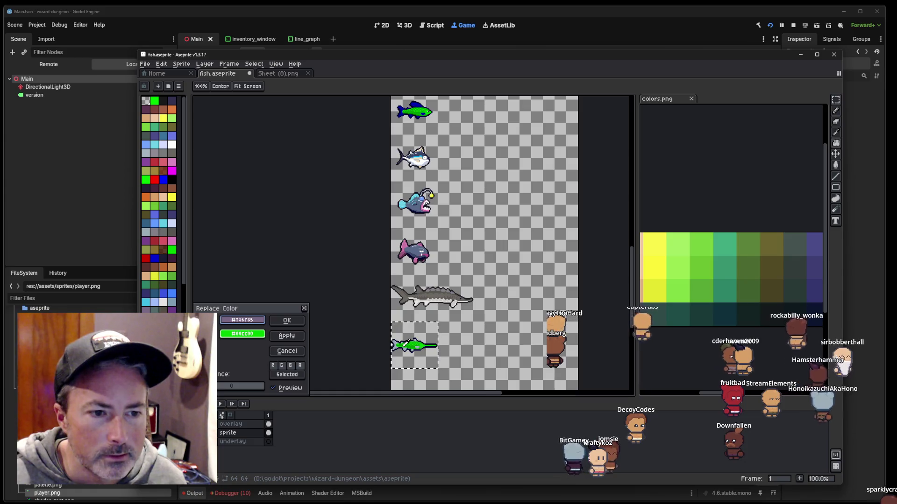
right_click(381, 194)
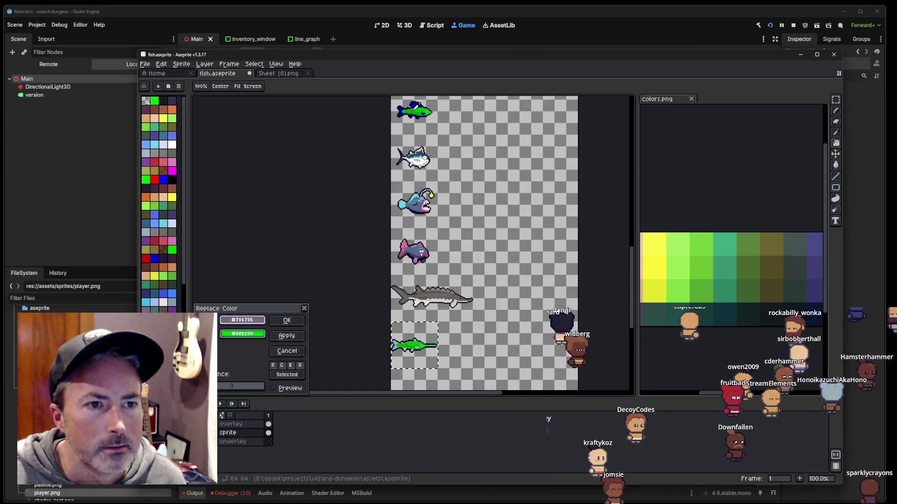
right_click(412, 109)
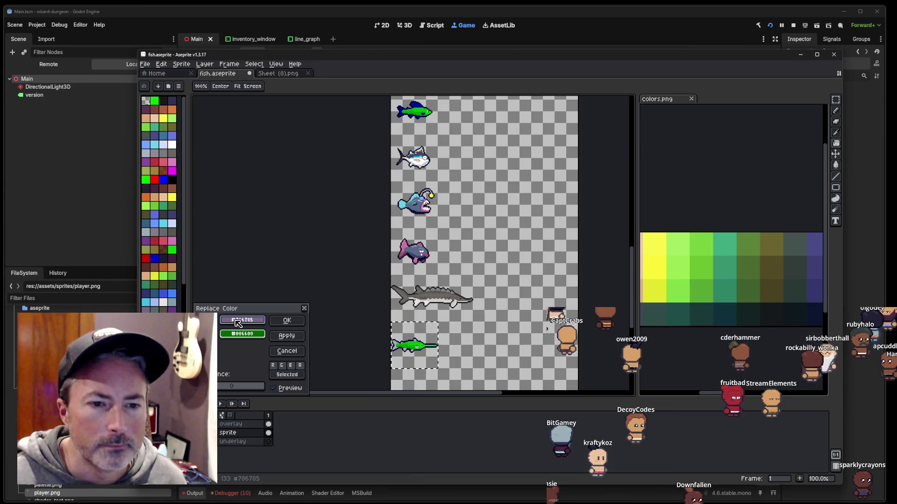
left_click_drag(239, 323, 396, 340)
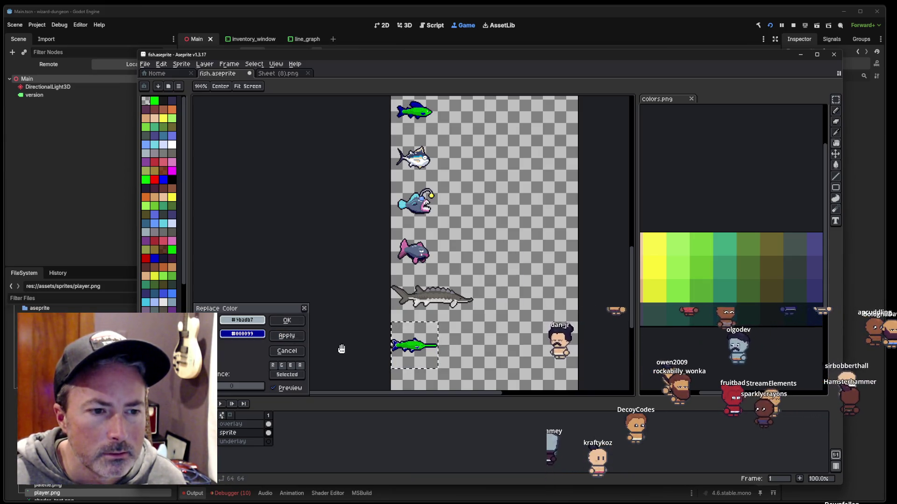
Step: Compare the recoloured swordfish against the green-and-blue catfish, then switch to the Steam store
scroll(355, 357, "up", 2)
scroll(367, 352, "up", 2)
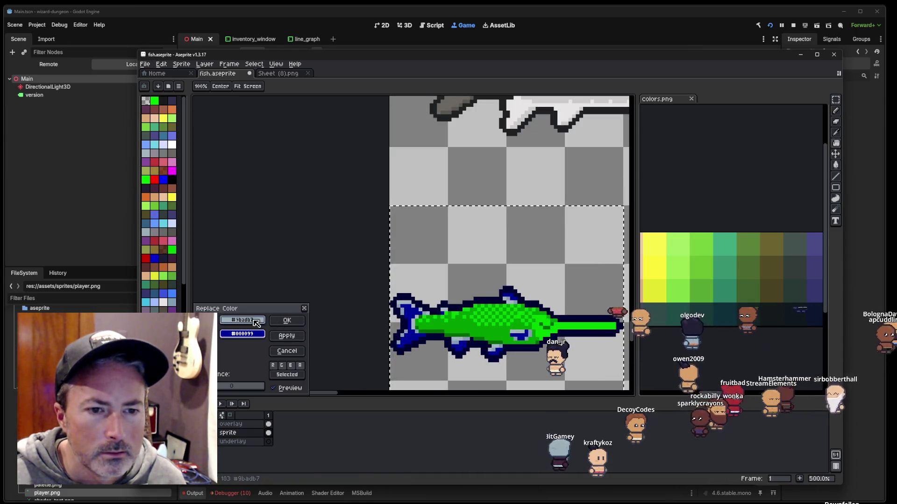
scroll(449, 195, "down", 1)
scroll(448, 195, "down", 3)
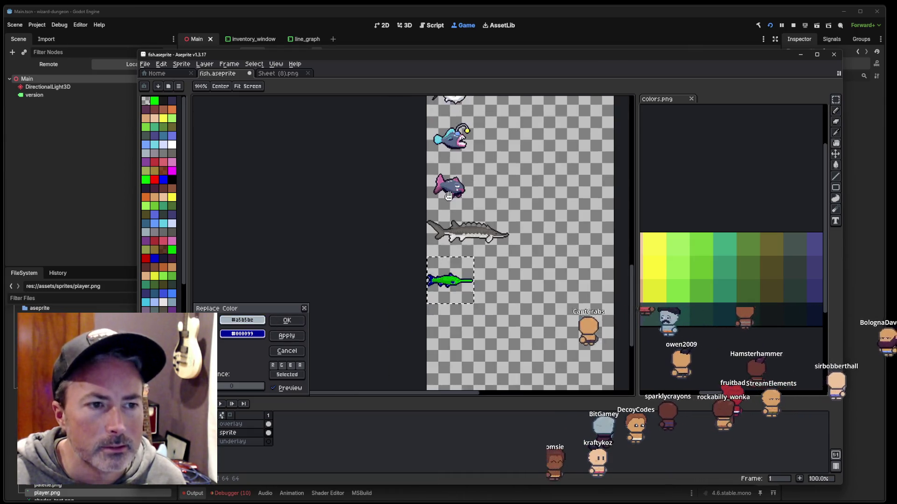
left_click_drag(448, 195, 448, 331)
scroll(445, 156, "up", 3)
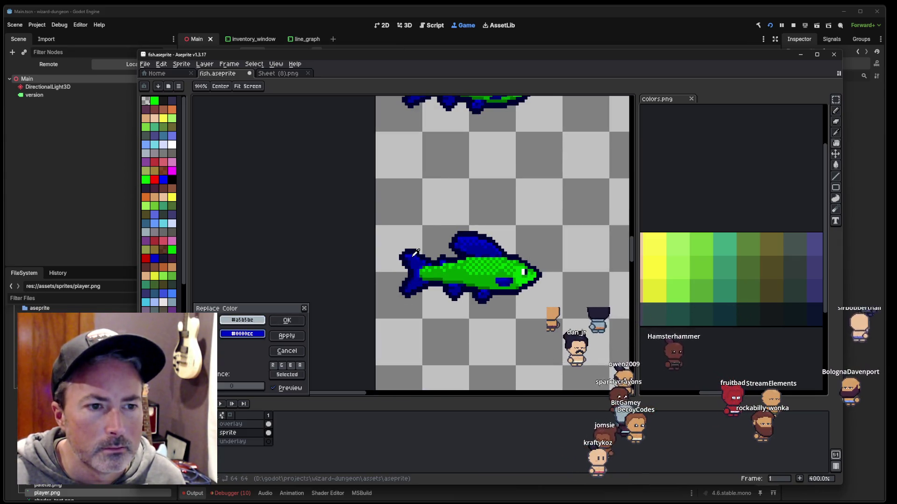
scroll(384, 336, "down", 3)
left_click_drag(428, 325, 428, 234)
scroll(448, 334, "up", 4)
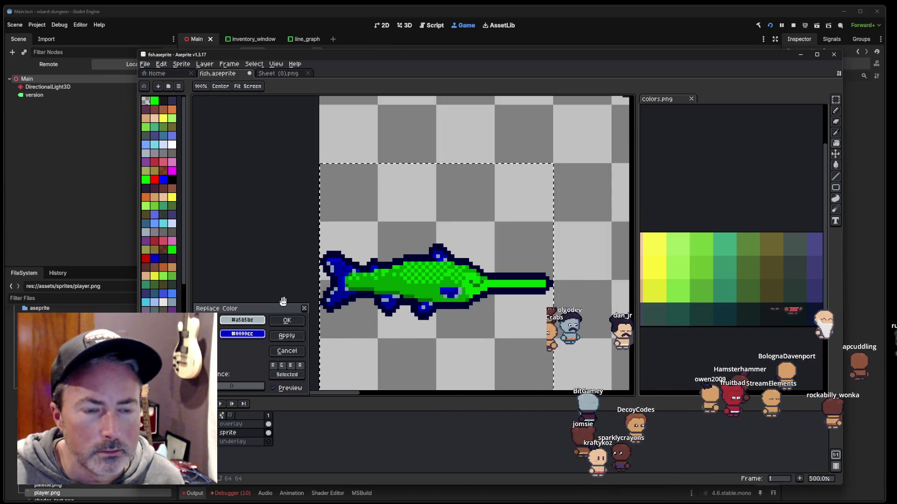
scroll(387, 197, "down", 3)
mouse_move(405, 173)
left_mouse_down()
mouse_move(405, 327)
mouse_move(435, 467)
left_mouse_up()
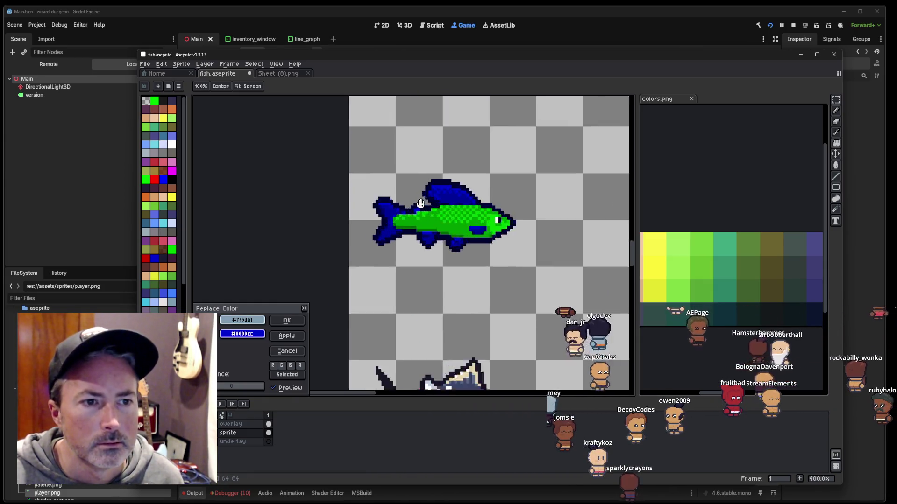
scroll(439, 234, "up", 4)
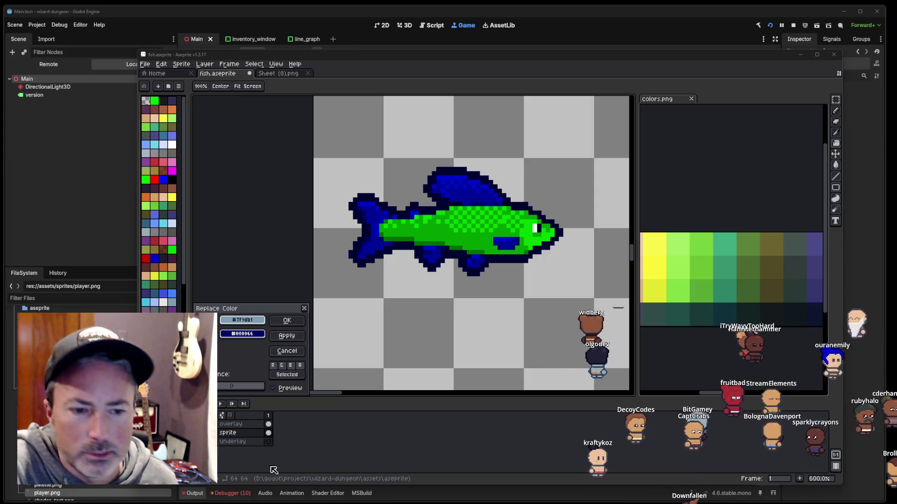
key("alt+Tab")
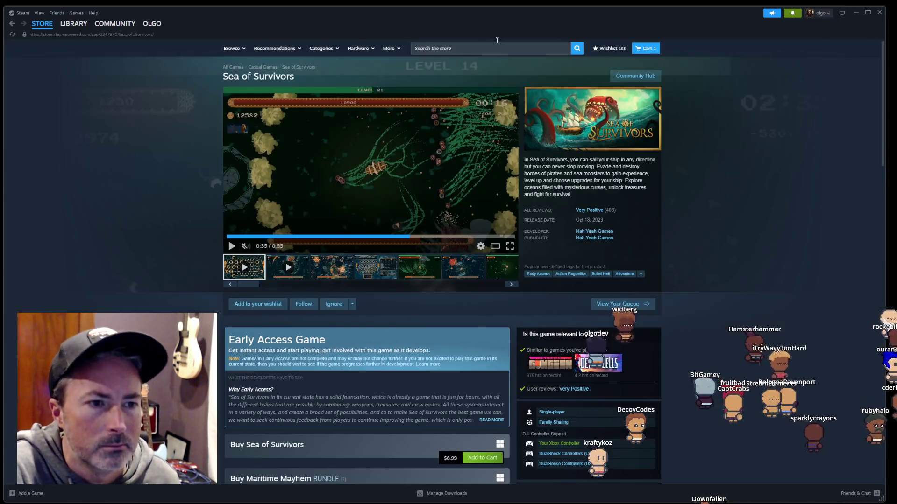
Step: Search the Steam store for 'kingdom shields', then return to the Aseprite fish sheet
left_click(498, 48)
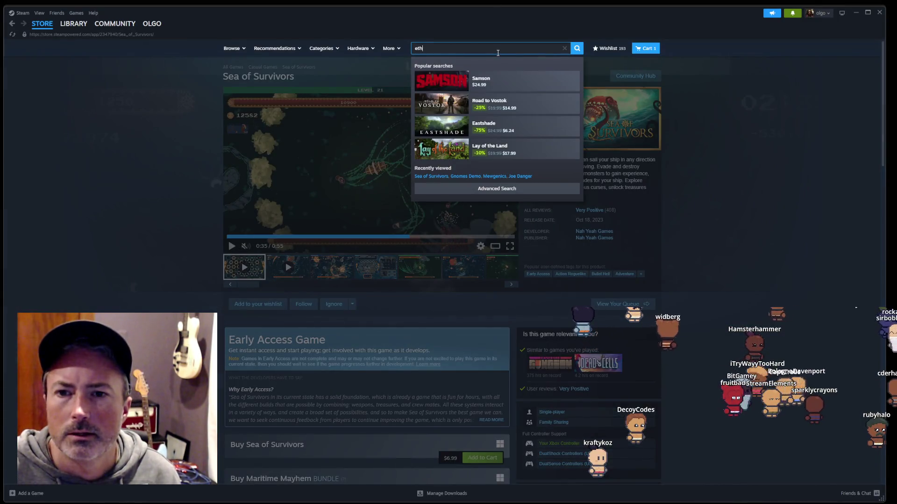
type("ral")
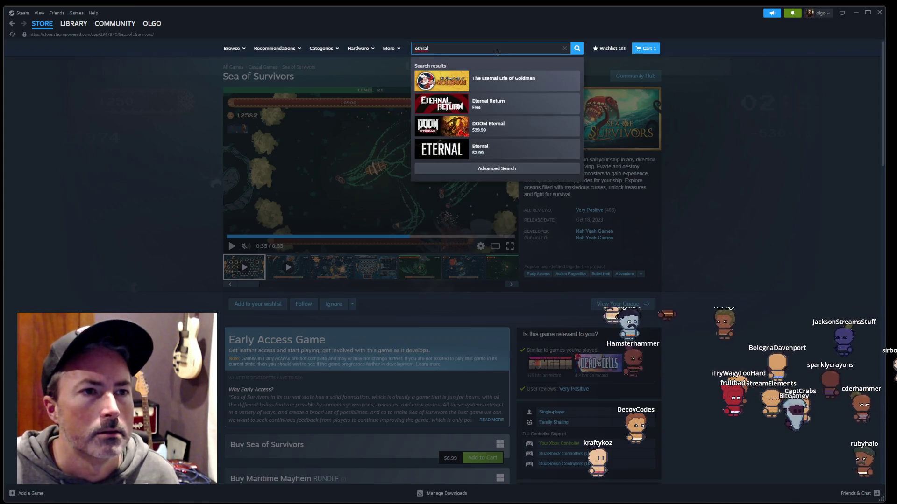
key("BackSpace")
key("BackSpace")
key("BackSpace")
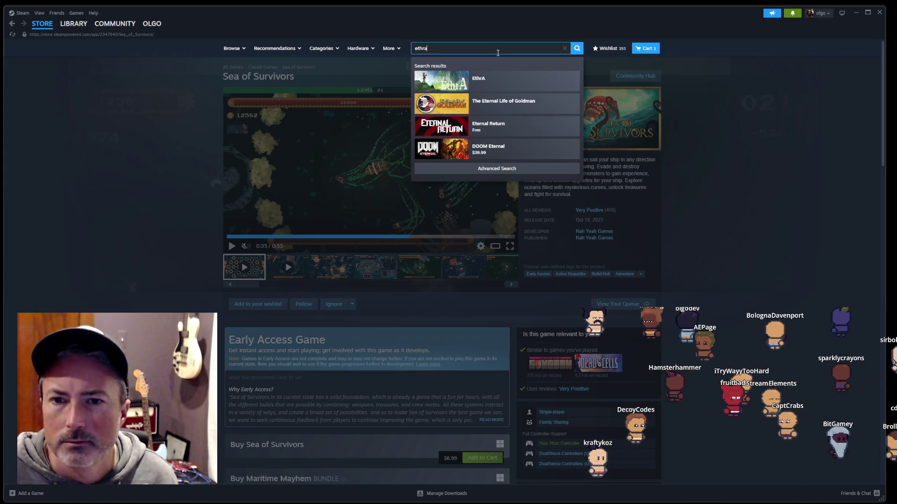
key("BackSpace")
key("BackSpace")
key("BackSpace")
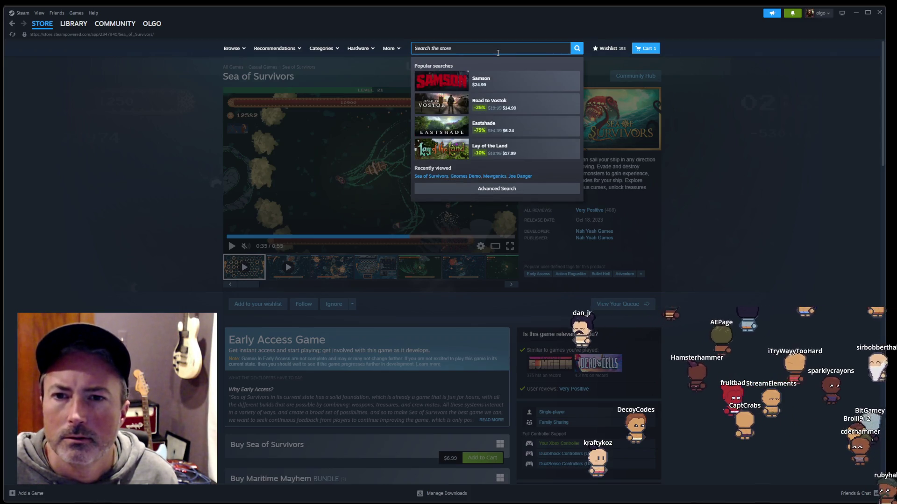
key("Escape")
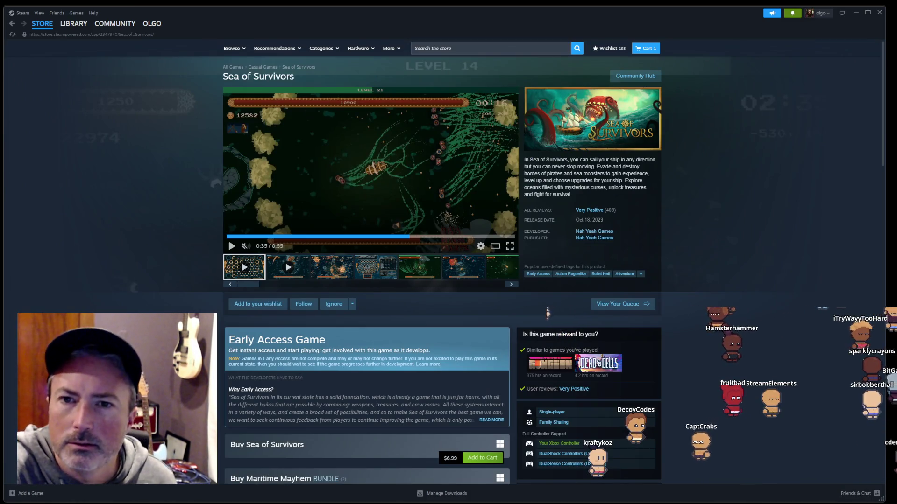
left_click(473, 48)
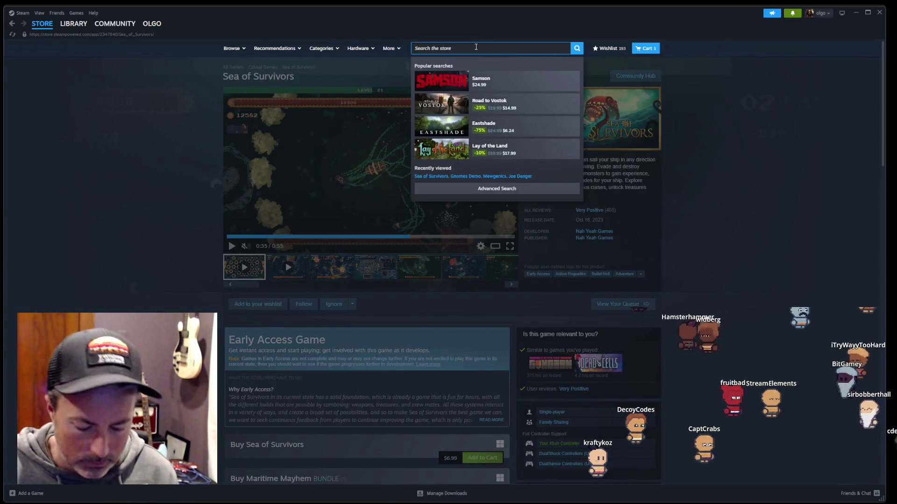
type("kingdom shields")
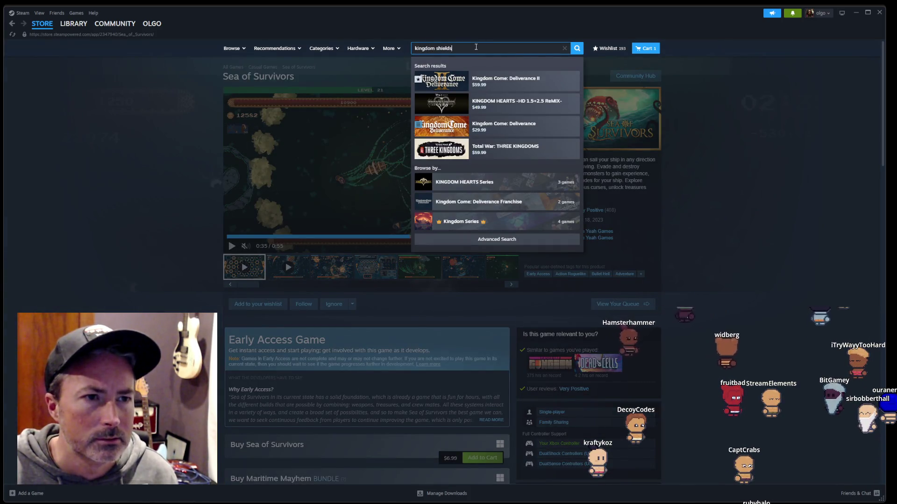
key("alt+Tab")
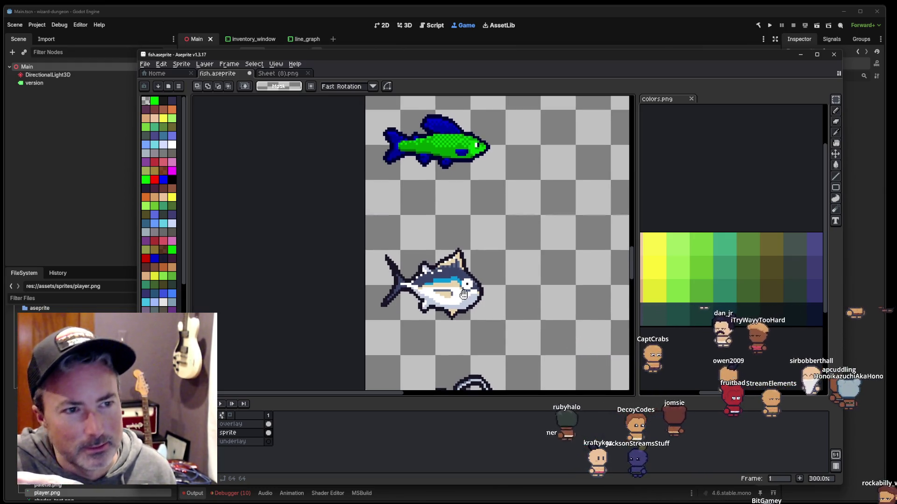
Step: Replace the tuna on the sheet with a copy of the green-and-blue fish
scroll(476, 308, "up", 1)
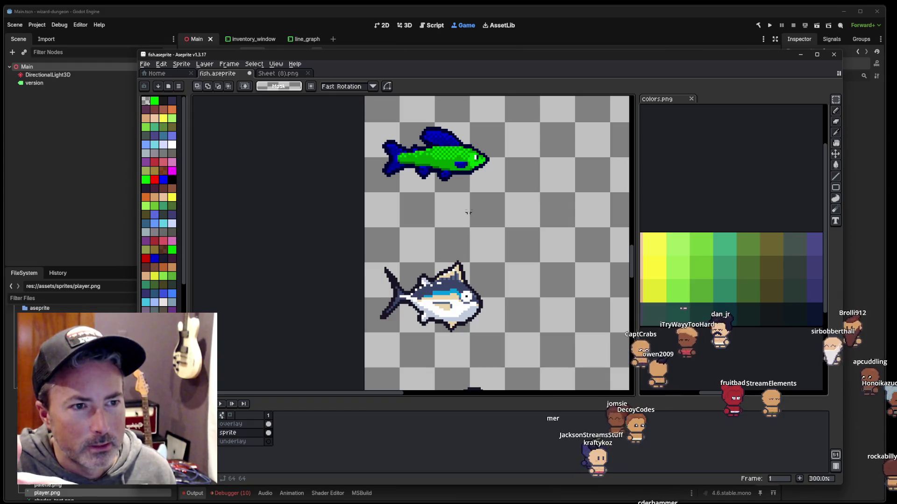
scroll(468, 212, "up", 2)
scroll(464, 196, "left", 1)
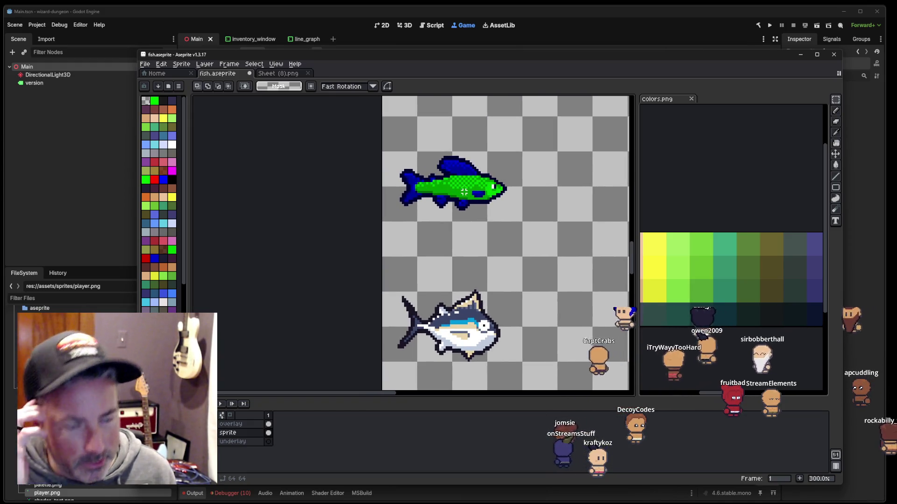
key("ctrl+z")
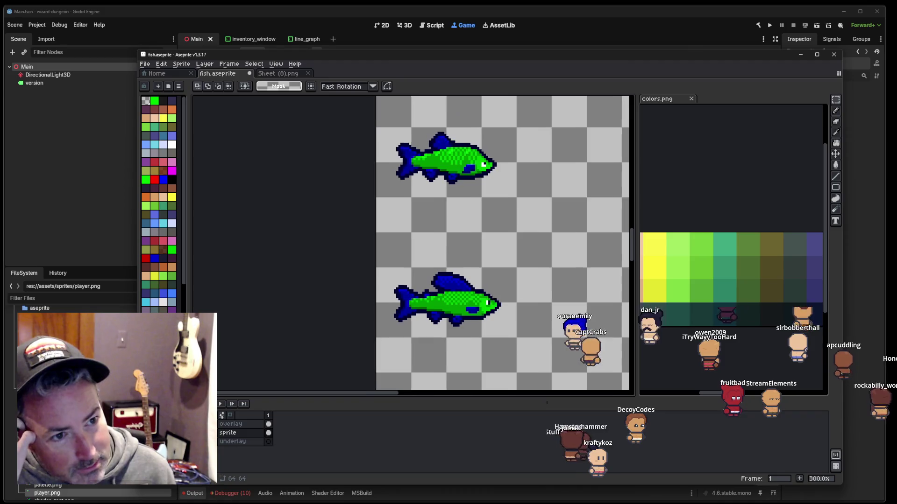
Step: Zoom to the grey catfish and bring up the Replace Color dialog
scroll(482, 316, "up", 5)
scroll(483, 227, "up", 2)
scroll(487, 278, "up", 4)
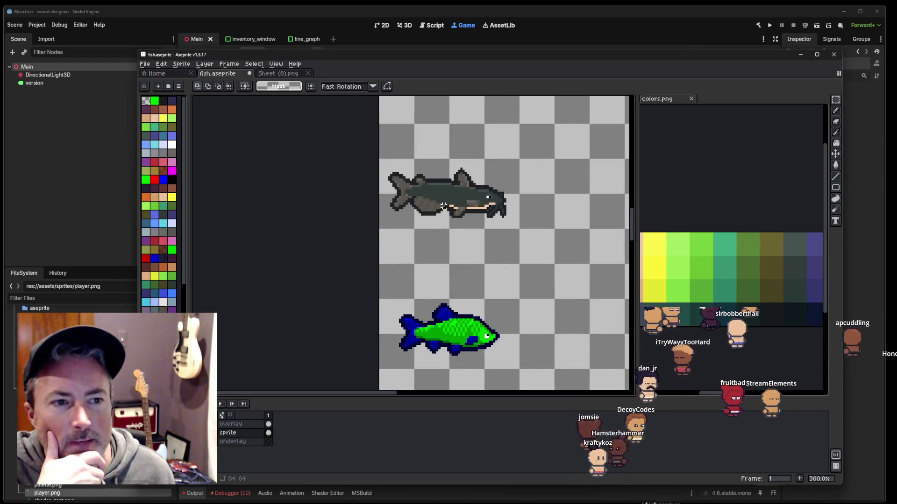
scroll(489, 202, "down", 3)
scroll(489, 202, "up", 4)
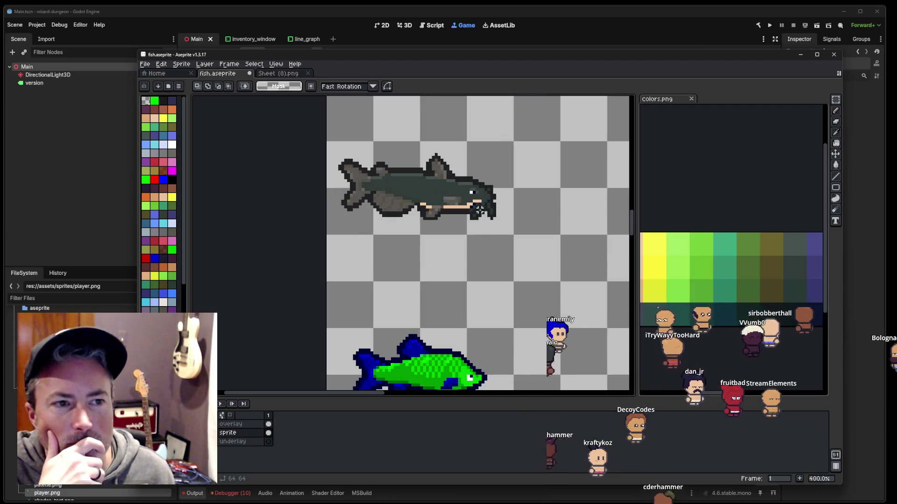
scroll(482, 242, "up", 2)
scroll(477, 291, "up", 2)
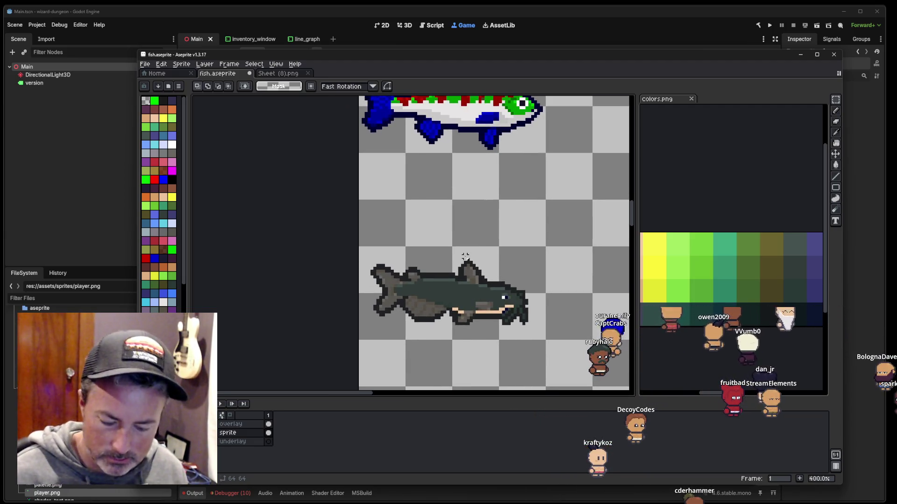
scroll(458, 281, "up", 2)
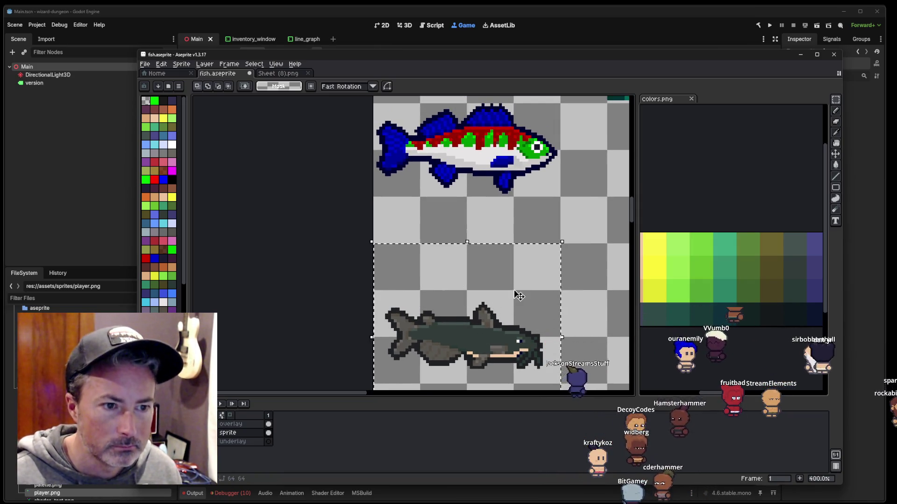
key("shift+r")
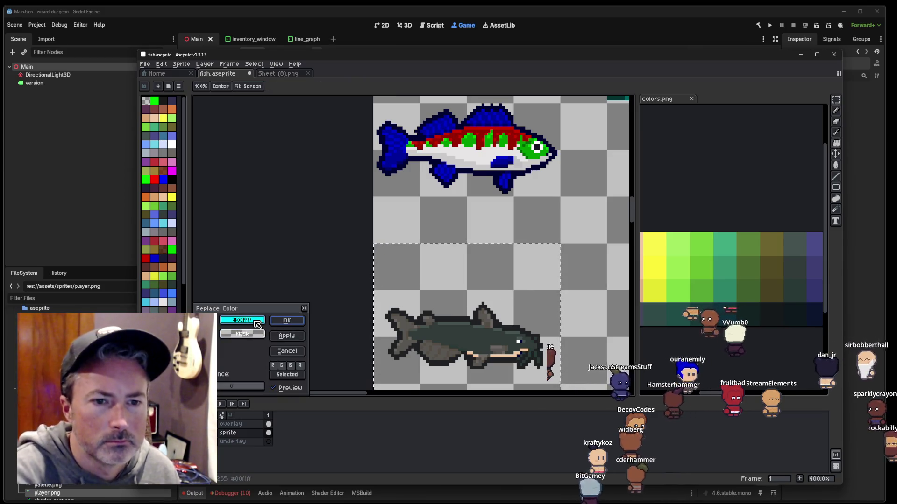
Step: Replace the catfish's dark grey body shades with bright green #009900
left_click_drag(257, 324, 456, 336)
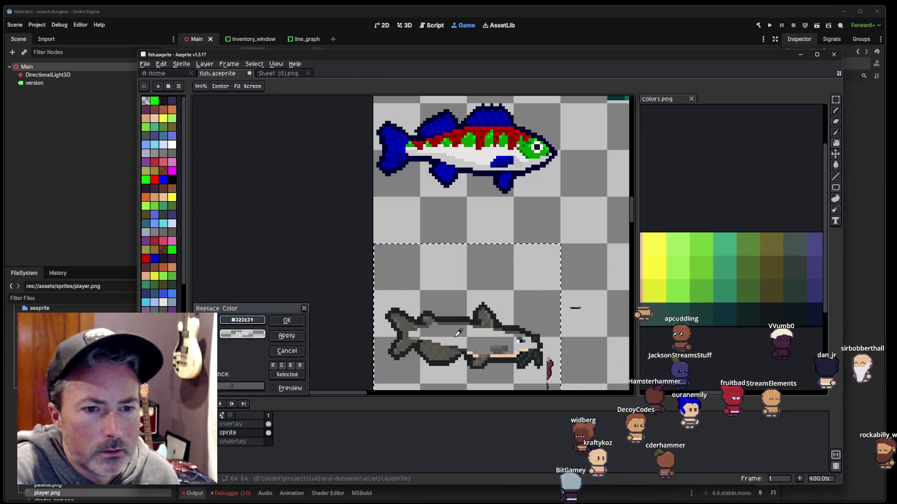
left_click_drag(242, 333, 472, 139)
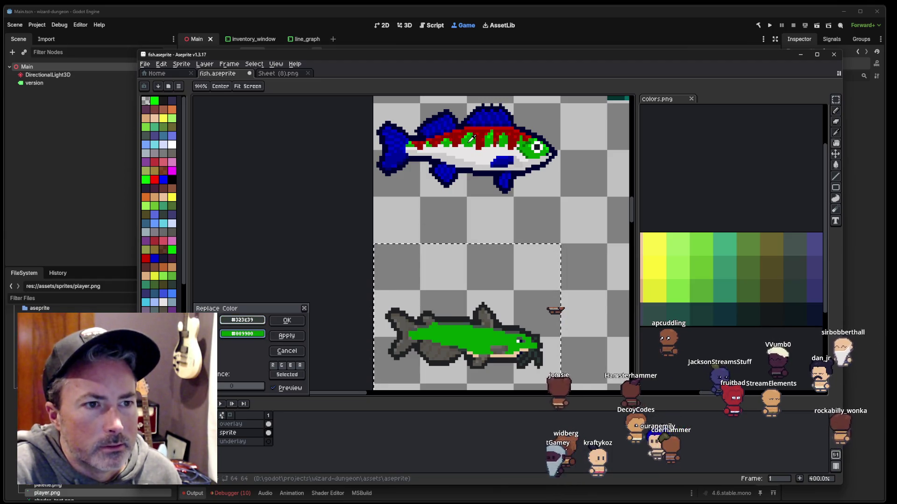
left_click_drag(241, 320, 455, 314)
left_click_drag(242, 320, 444, 323)
left_click_drag(242, 333, 279, 320)
left_click_drag(528, 168, 504, 134)
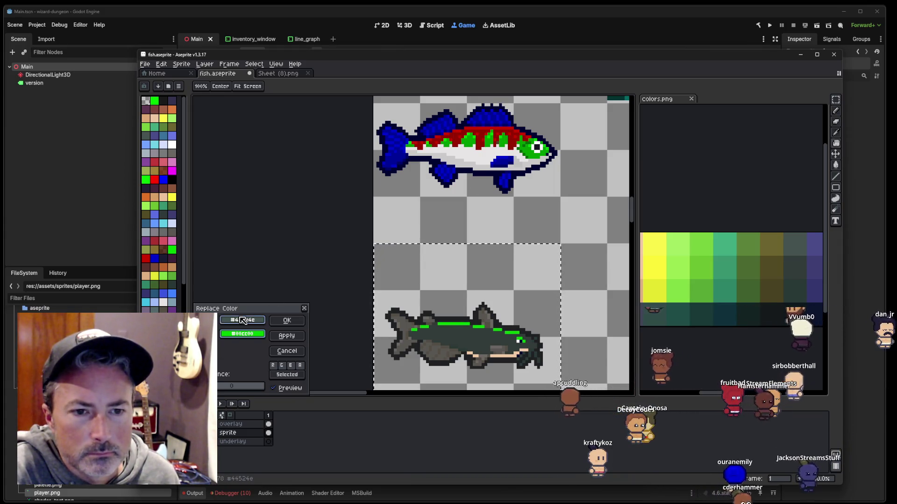
left_click(287, 337)
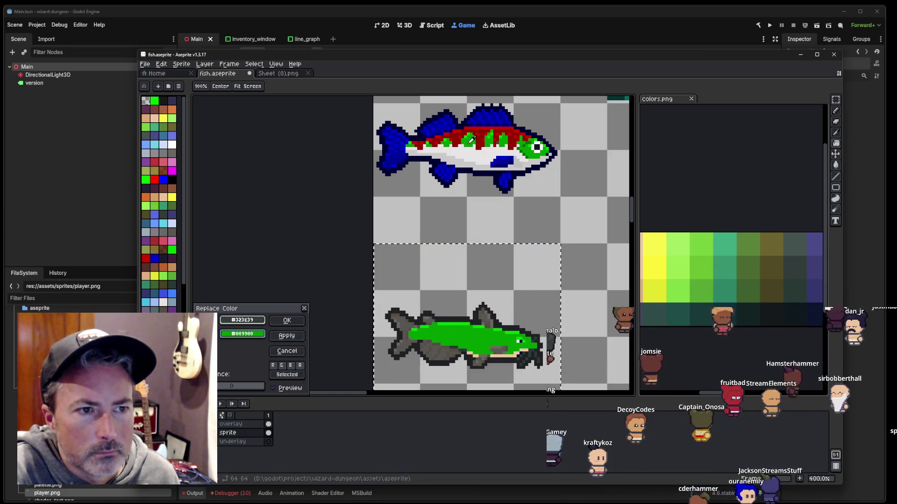
left_click(287, 336)
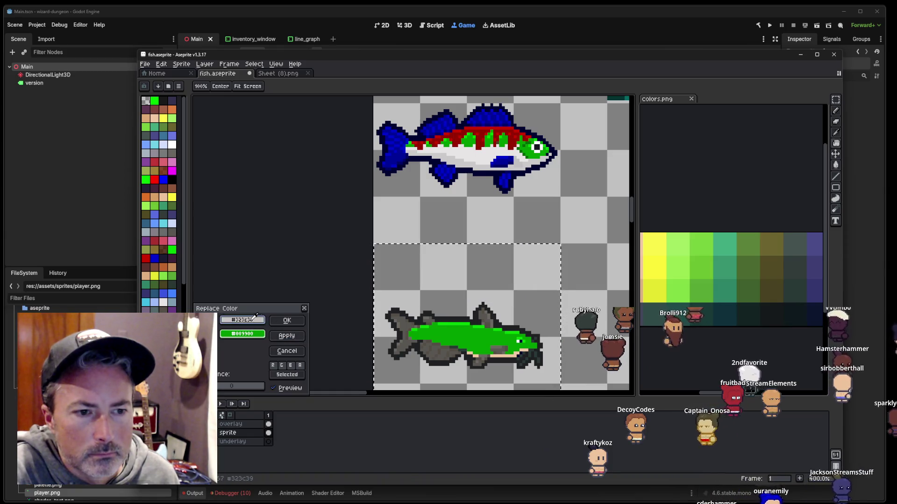
Step: Recolour the catfish's whiskers dark green #006600, then switch to the Steam library
left_click(456, 344)
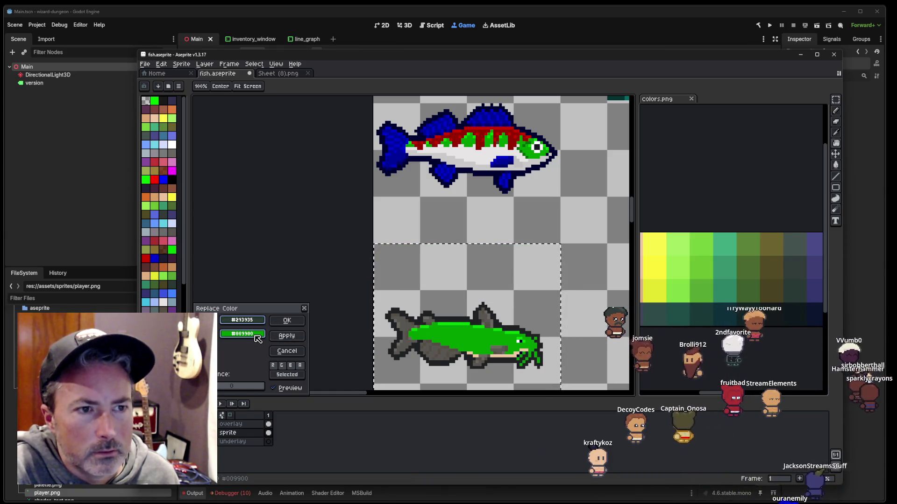
left_click(522, 152)
left_click(522, 153)
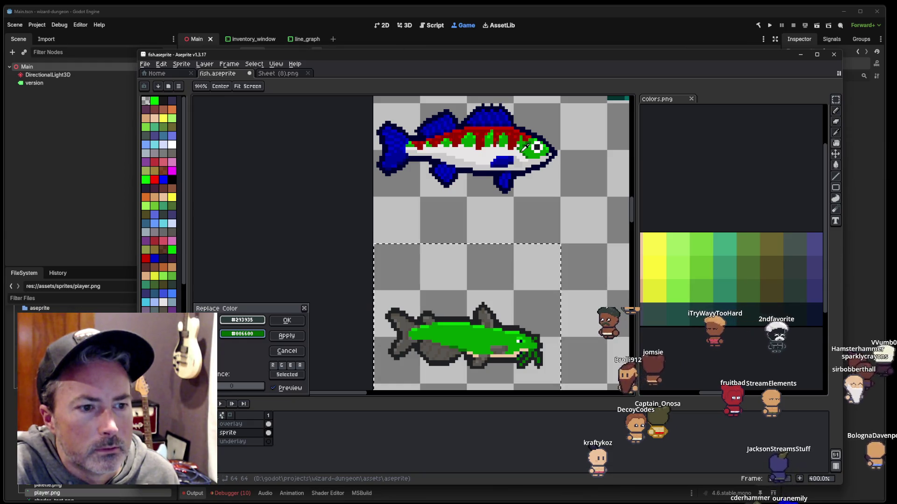
left_click(287, 337)
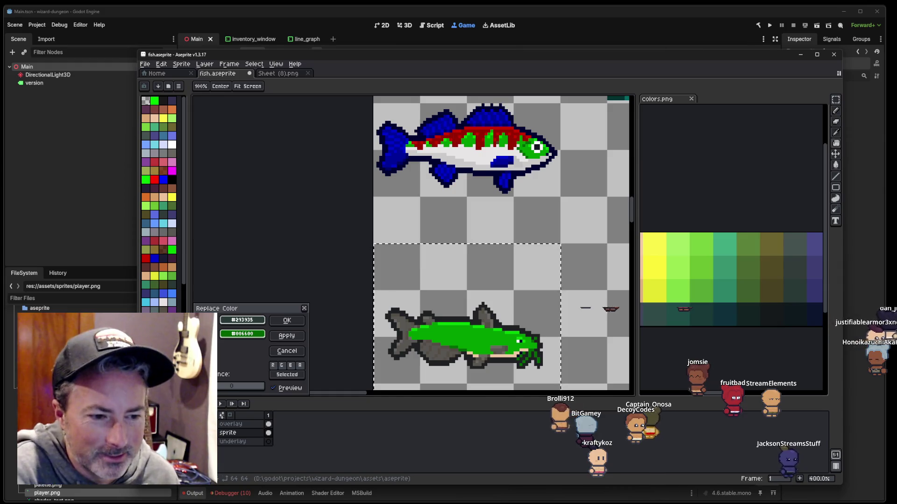
key("alt+Tab")
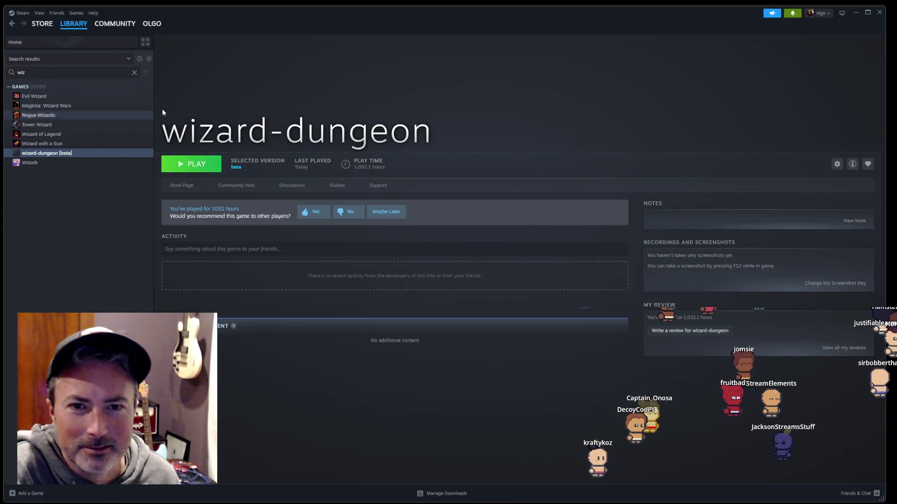
Step: Switch from the Steam library through Godot to the VS Code project
key("alt+Tab")
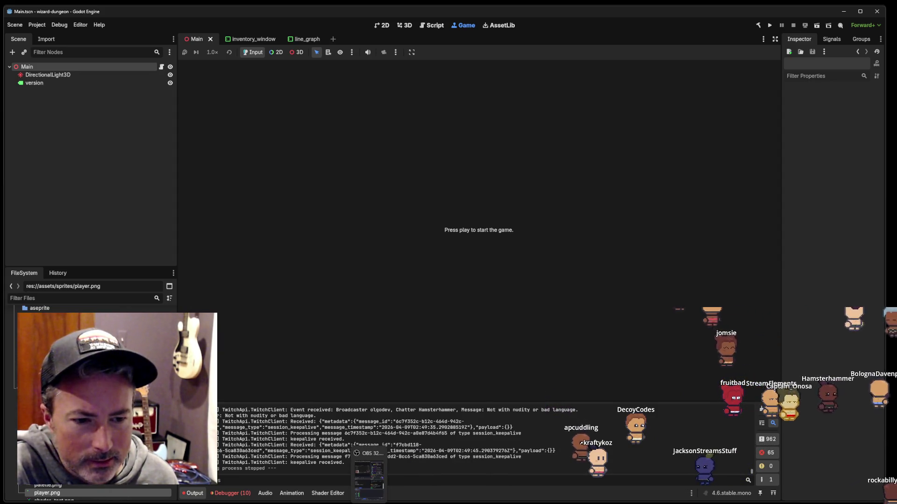
key("alt+Tab")
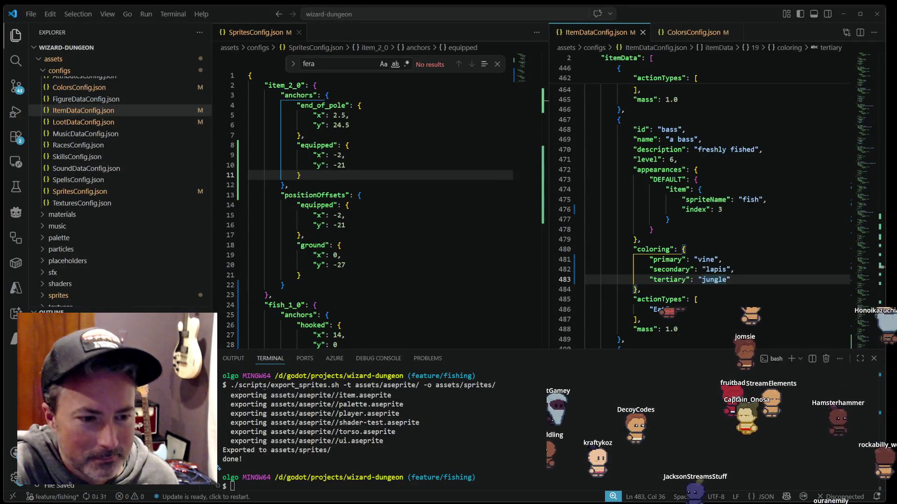
Step: Bring the Aseprite fish sheet back to the front
key("alt+Tab")
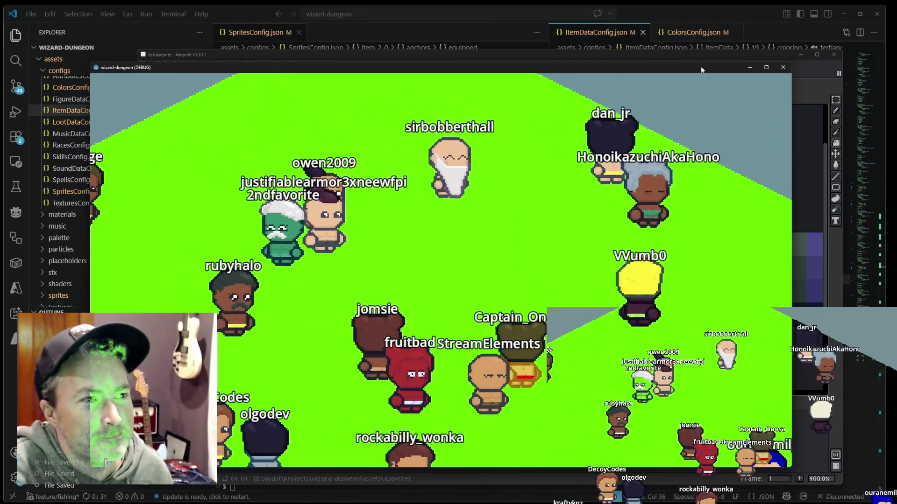
Step: Move the wizard-dungeon game window aside and close it
left_click_drag(697, 67, 500, 86)
left_click(553, 86)
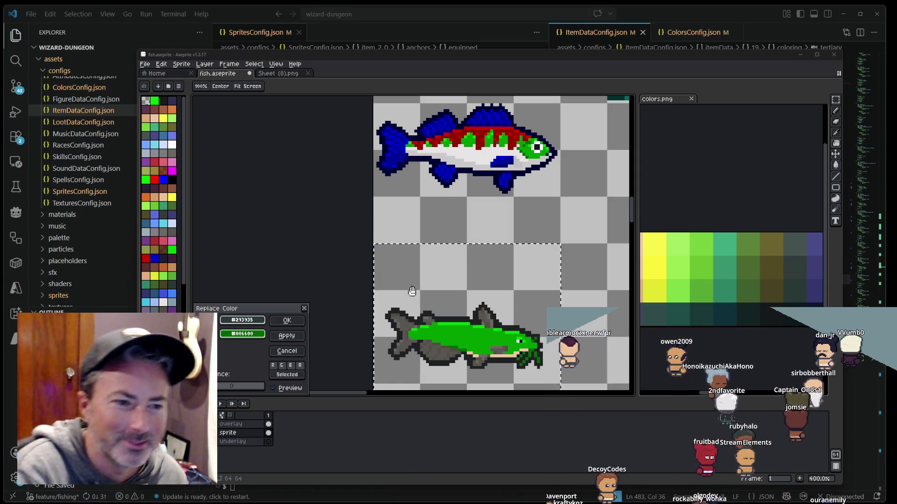
Step: Apply the bright green recolour to the catfish body
left_click_drag(407, 290, 401, 266)
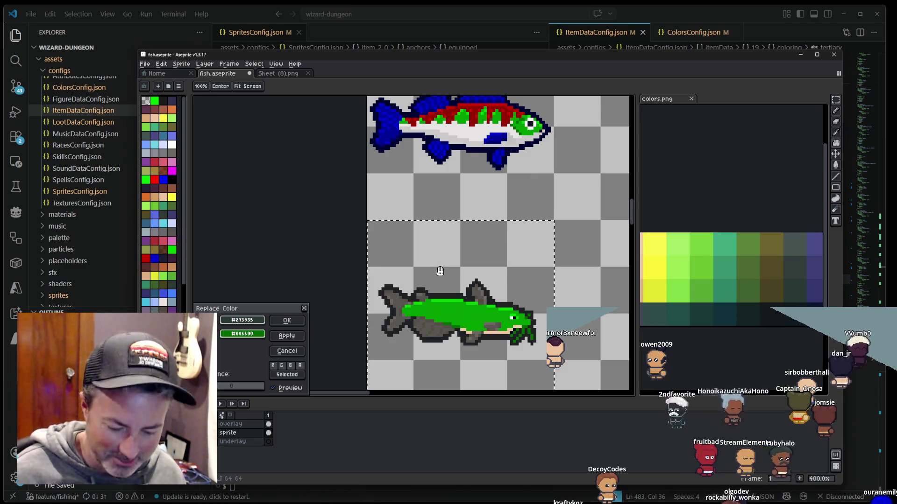
left_click_drag(440, 271, 501, 294)
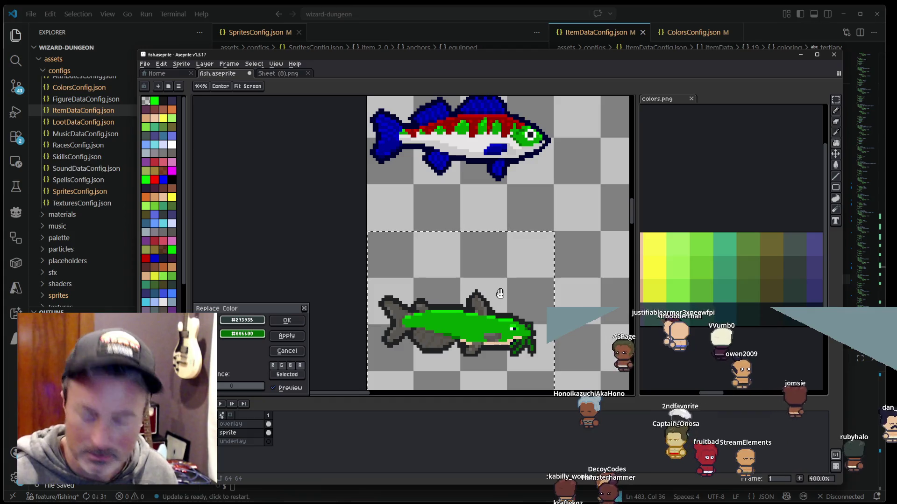
left_click_drag(495, 296, 488, 284)
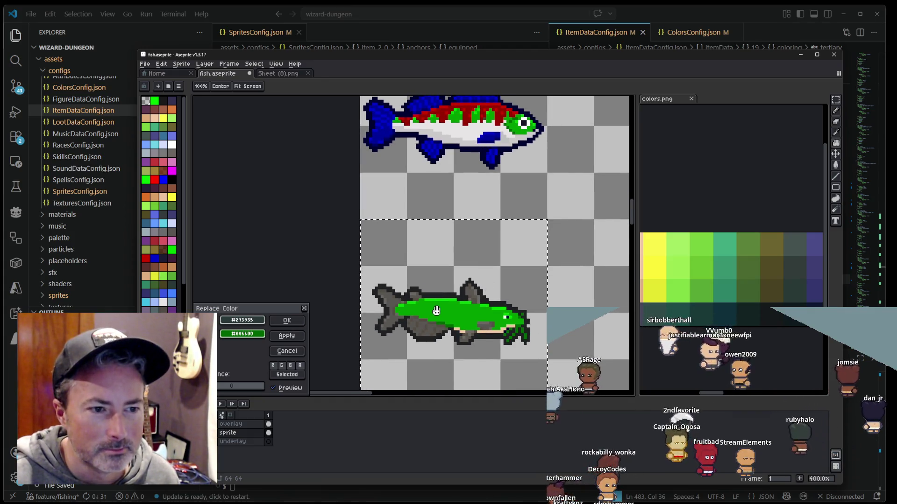
left_click(287, 320)
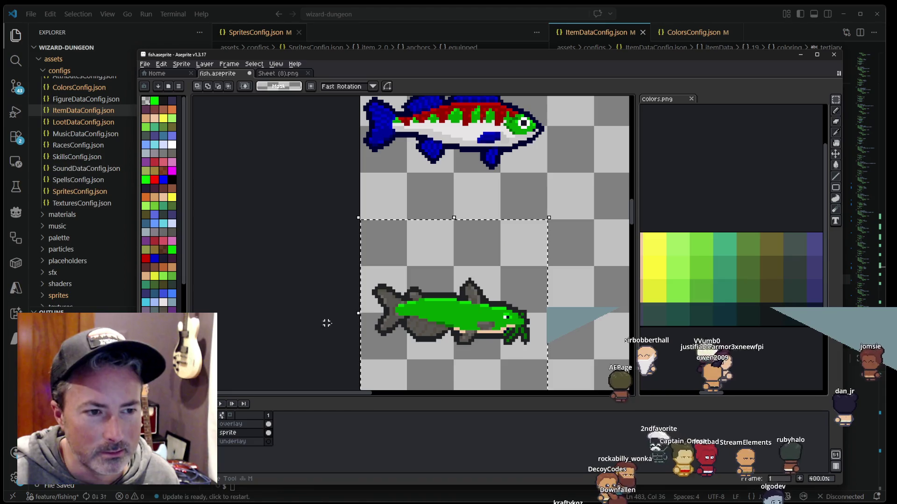
Step: Recentre the green catfish and reopen the Replace Color dialog
scroll(448, 286, "up", 1)
scroll(448, 286, "down", 1)
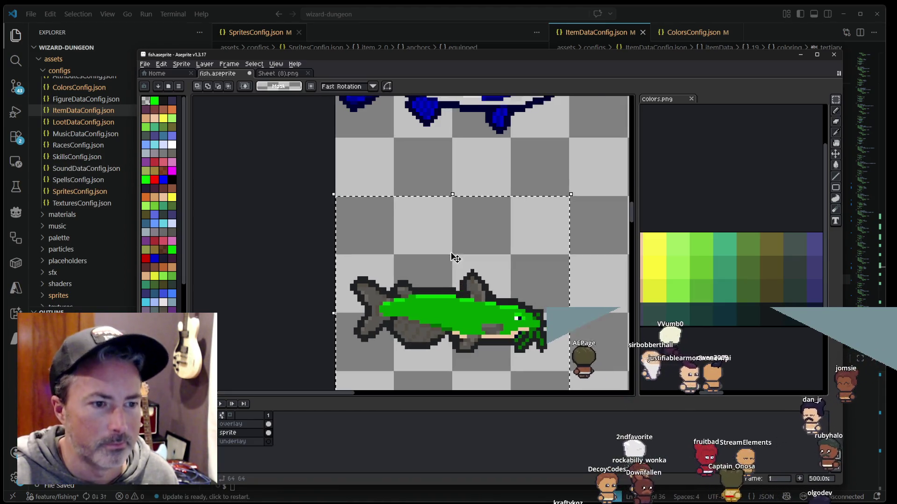
scroll(448, 286, "up", 1)
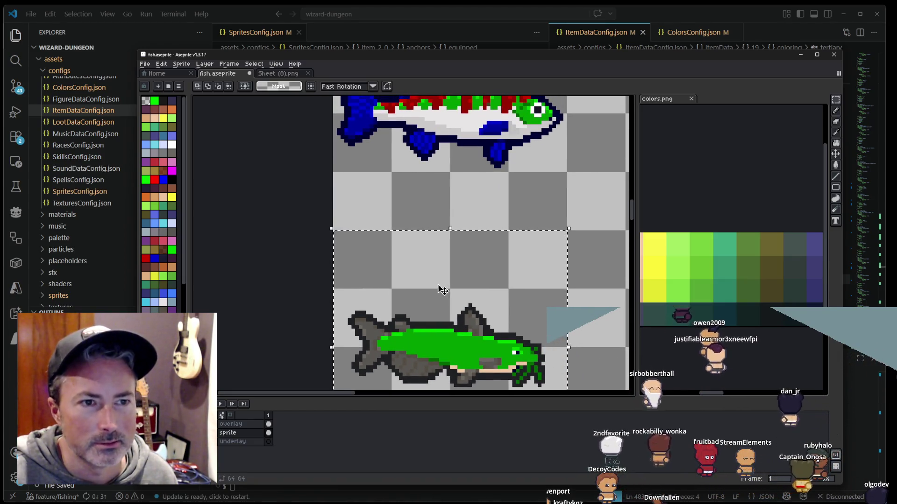
left_click_drag(438, 284, 437, 291)
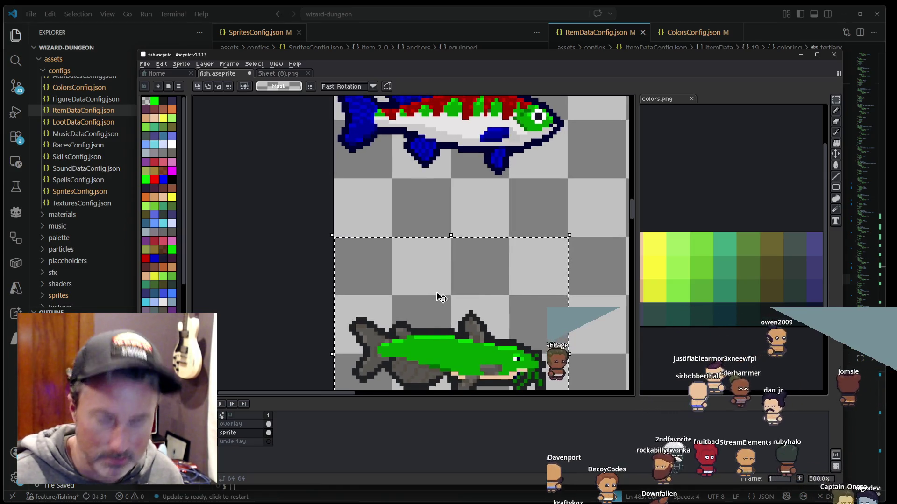
key("shift+r")
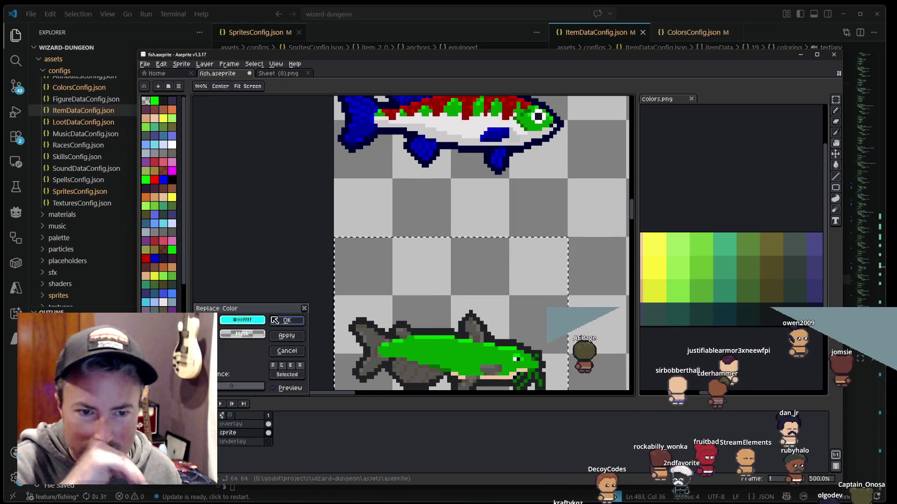
Step: Replace the catfish's grey fin shades with dark blue
left_click(257, 324)
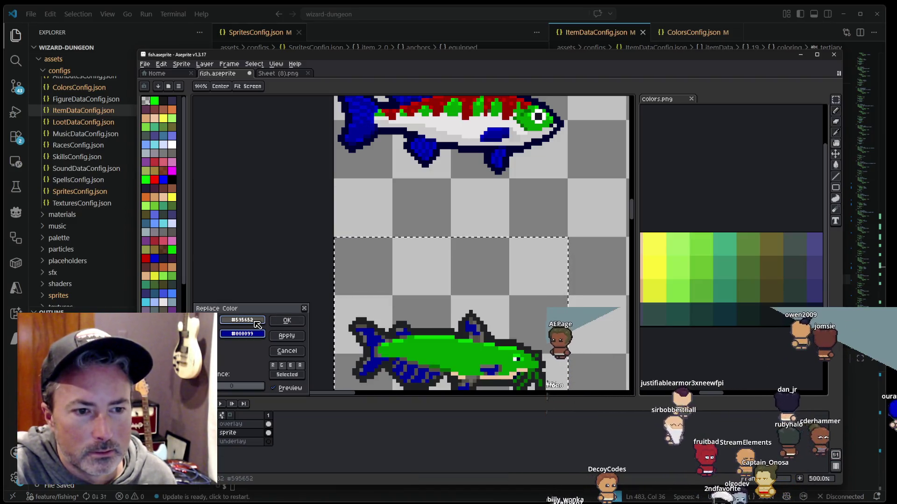
left_click(403, 329)
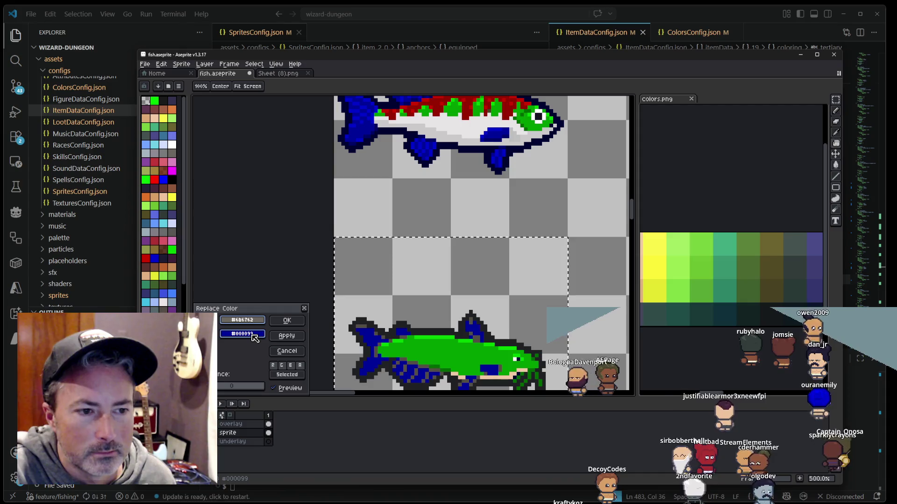
right_click(340, 251)
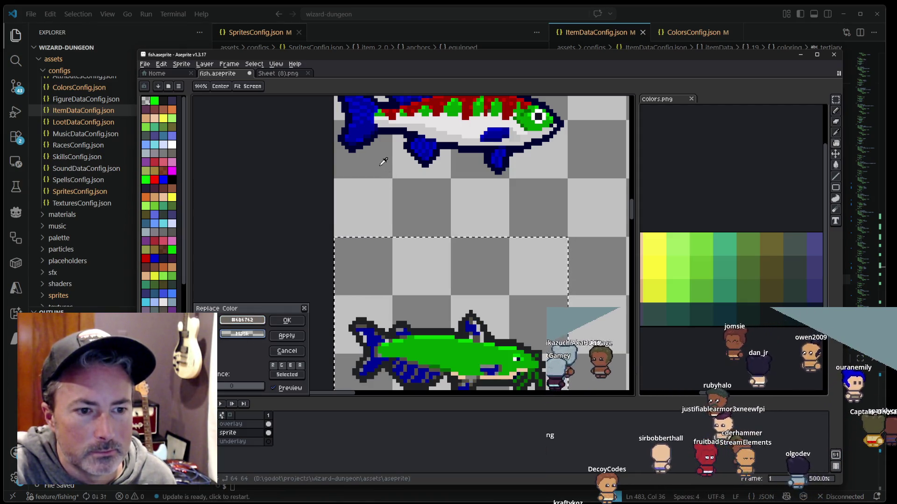
right_click(370, 134)
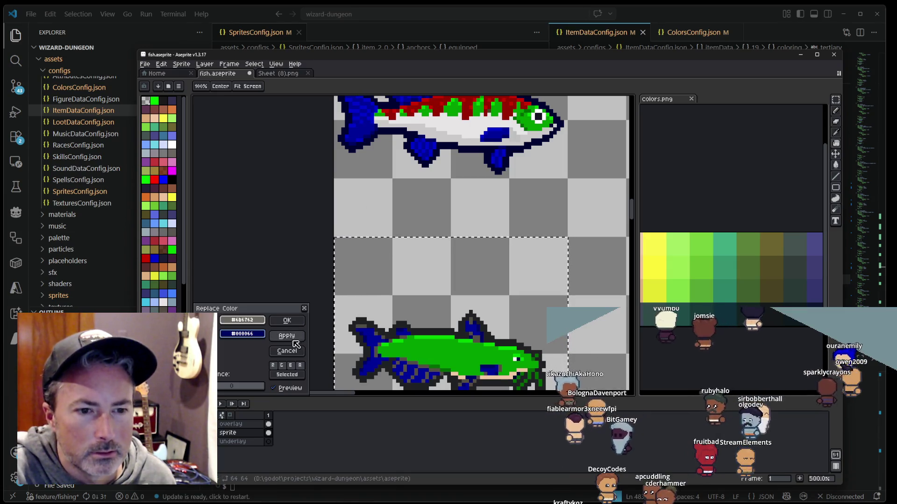
Step: Map the darker grey and near-black outline shades to the darkest blue #000022
left_click(365, 322)
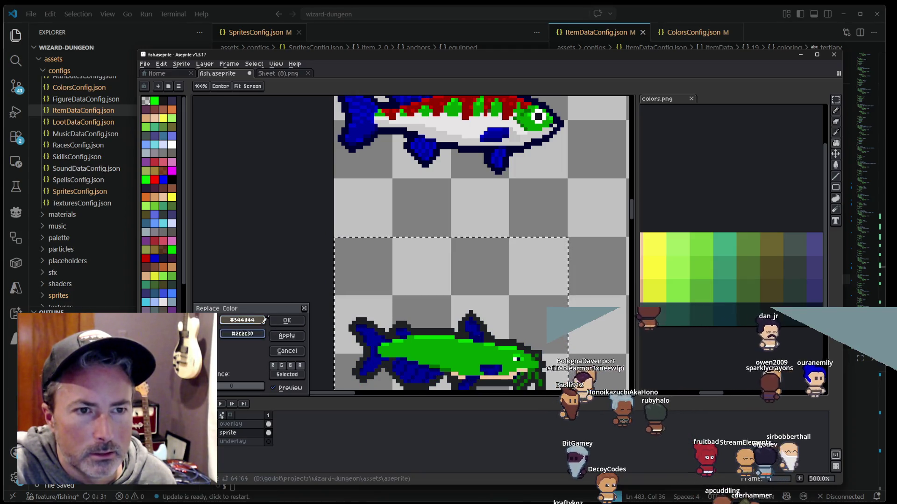
right_click(366, 138)
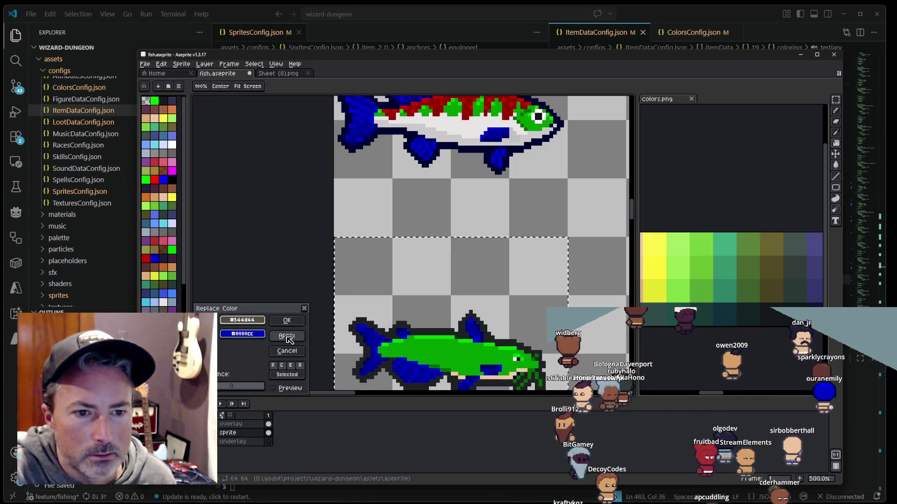
left_click_drag(396, 293, 380, 232)
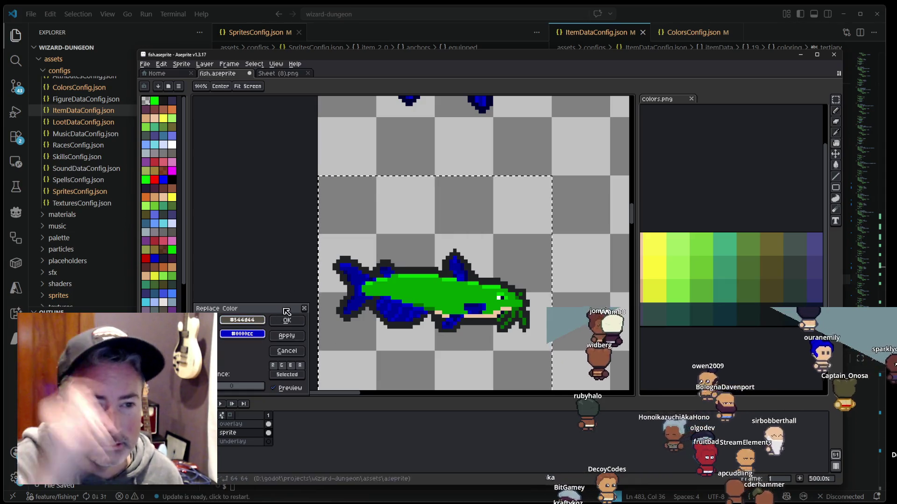
left_click_drag(330, 253, 321, 298)
left_click(409, 309)
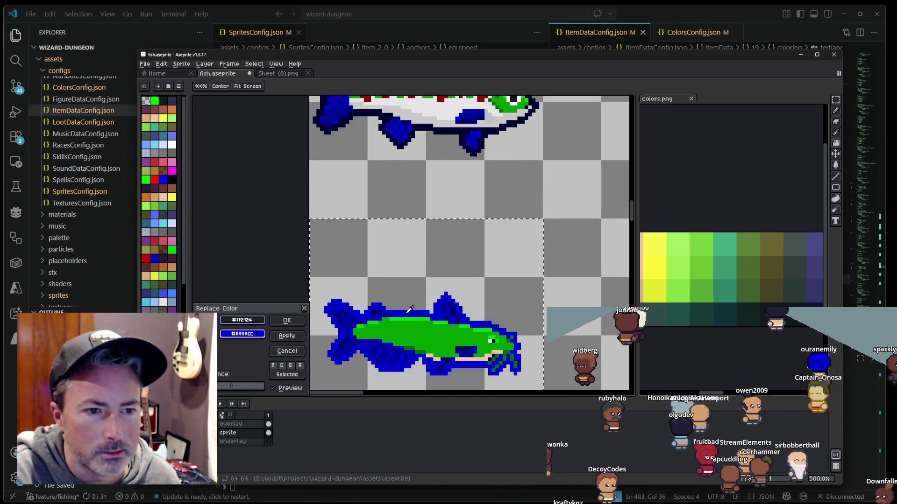
left_click_drag(359, 308, 362, 335)
right_click(367, 139)
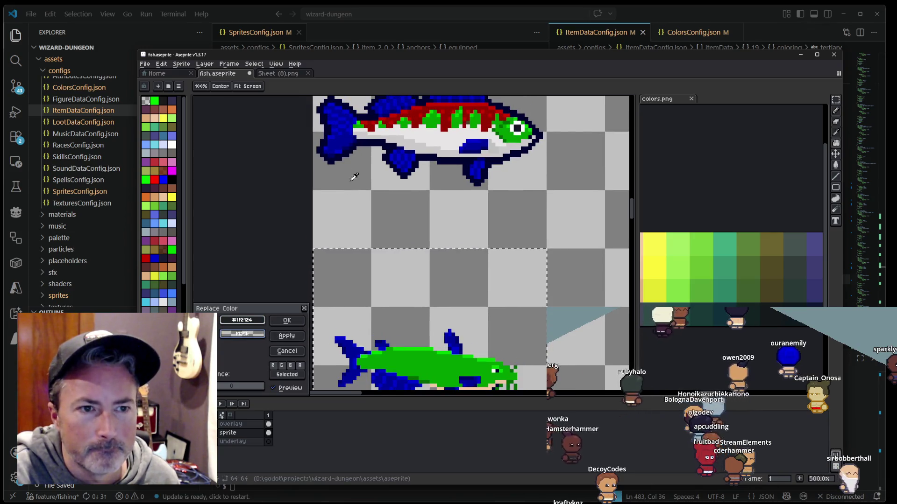
left_click_drag(402, 247, 418, 162)
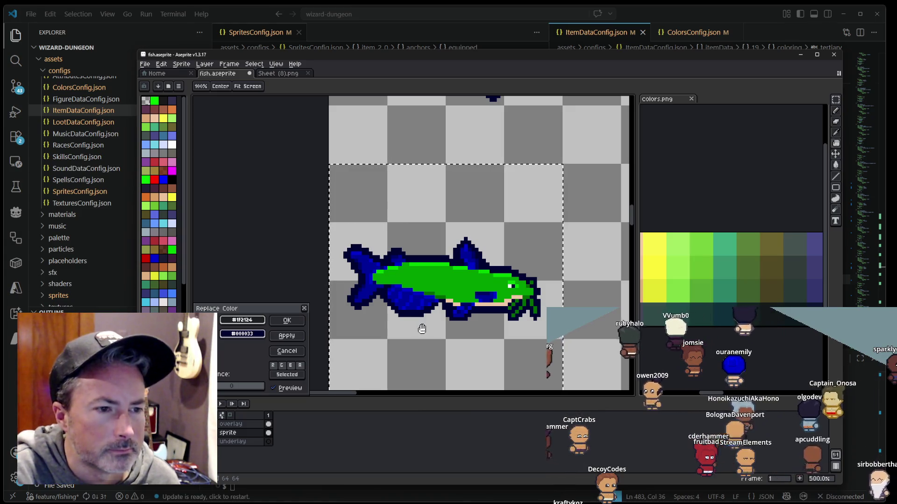
scroll(413, 336, "down", 3)
mouse_move(483, 187)
left_mouse_down()
mouse_move(483, 238)
mouse_move(449, 225)
mouse_move(473, 229)
mouse_move(465, 105)
left_mouse_up()
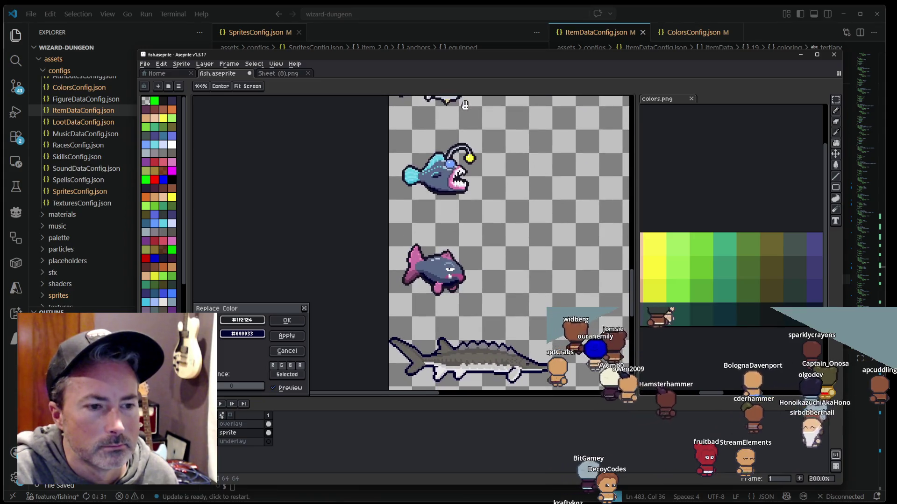
left_click_drag(473, 220, 476, 128)
mouse_move(483, 214)
left_mouse_down()
mouse_move(488, 172)
mouse_move(483, 271)
left_mouse_up()
left_click_drag(481, 140, 476, 229)
left_click_drag(474, 197, 470, 261)
scroll(470, 262, "up", 3)
scroll(470, 261, "down", 1)
mouse_move(468, 187)
left_mouse_down()
mouse_move(467, 271)
mouse_move(470, 259)
left_mouse_up()
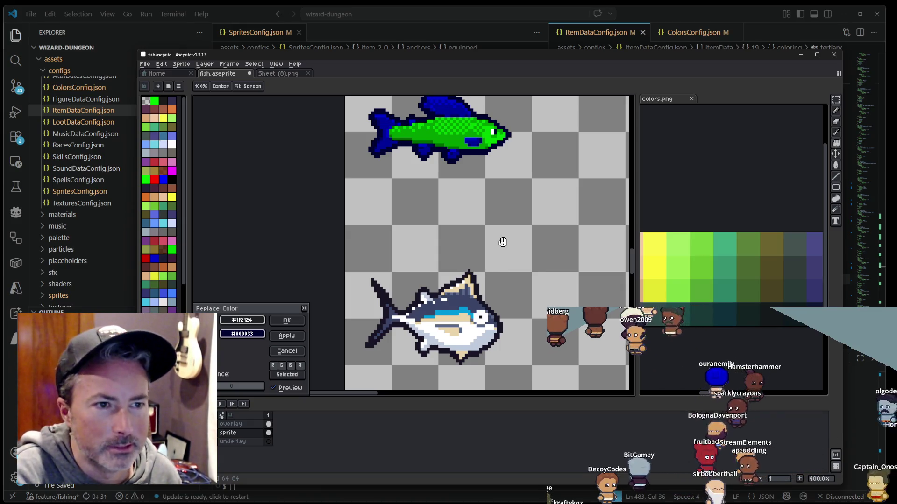
scroll(503, 242, "up", 1)
scroll(476, 255, "down", 1)
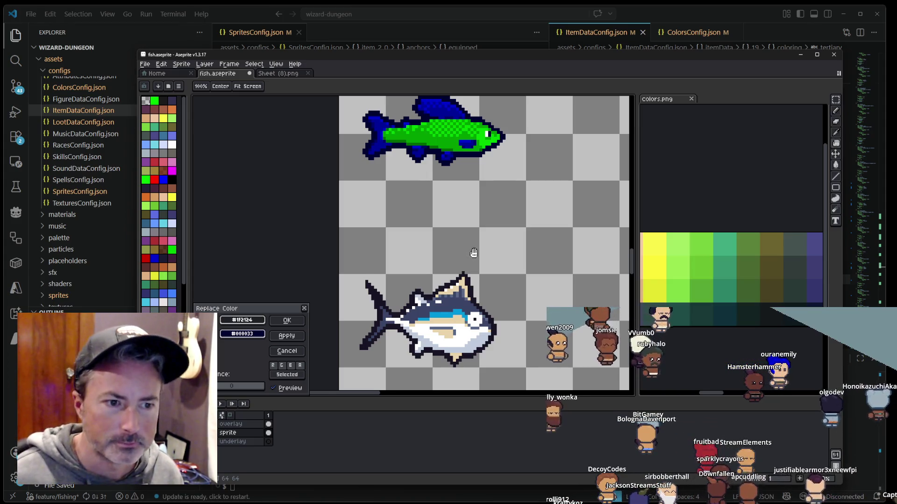
left_click_drag(473, 253, 478, 262)
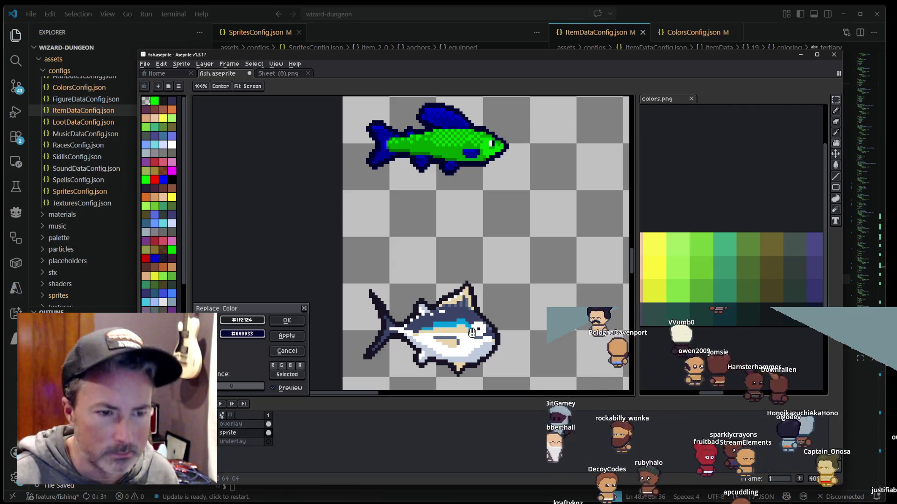
left_click(287, 322)
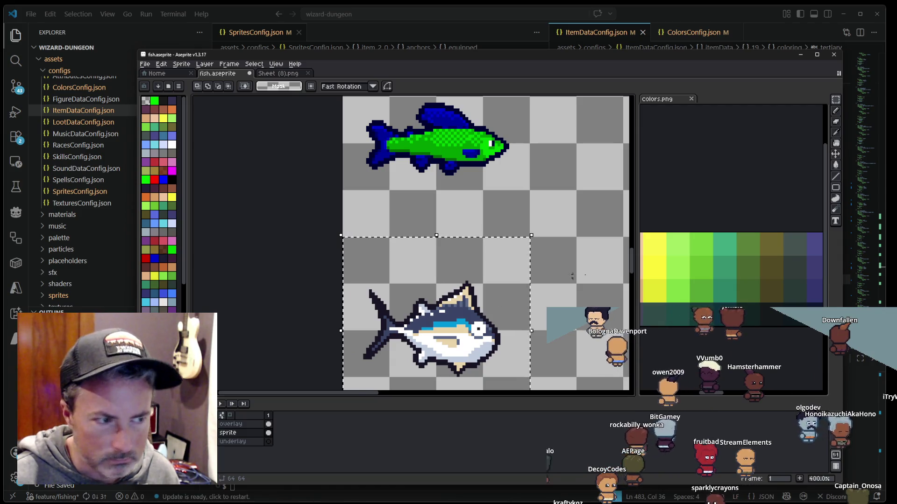
Step: Browse the colors.png palette image and eyedrop a swatch colour from it
left_click(709, 271)
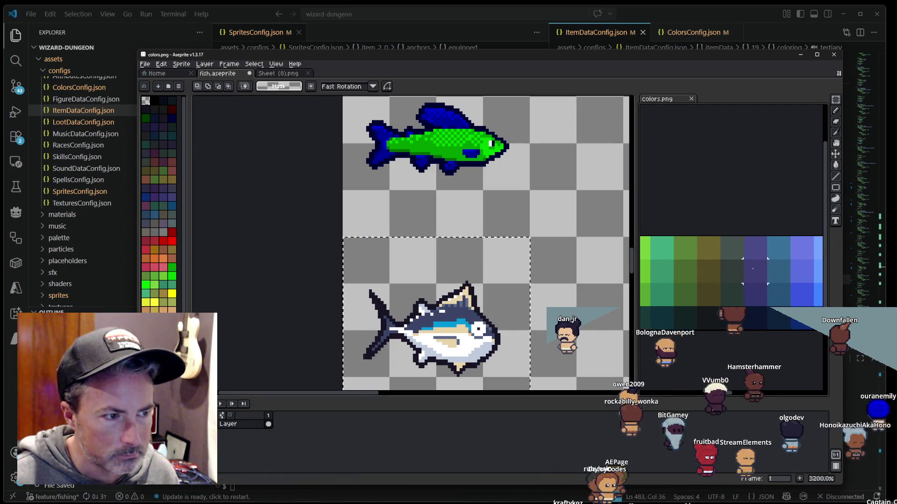
key("i")
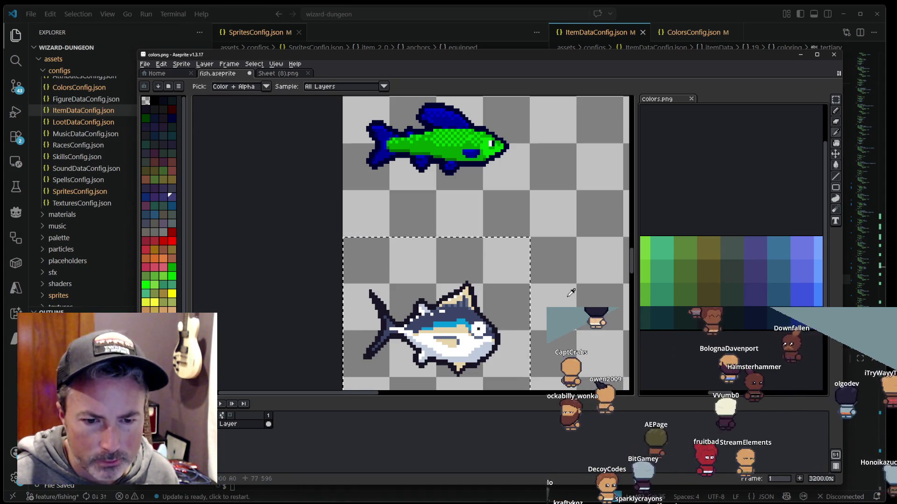
left_click(463, 311)
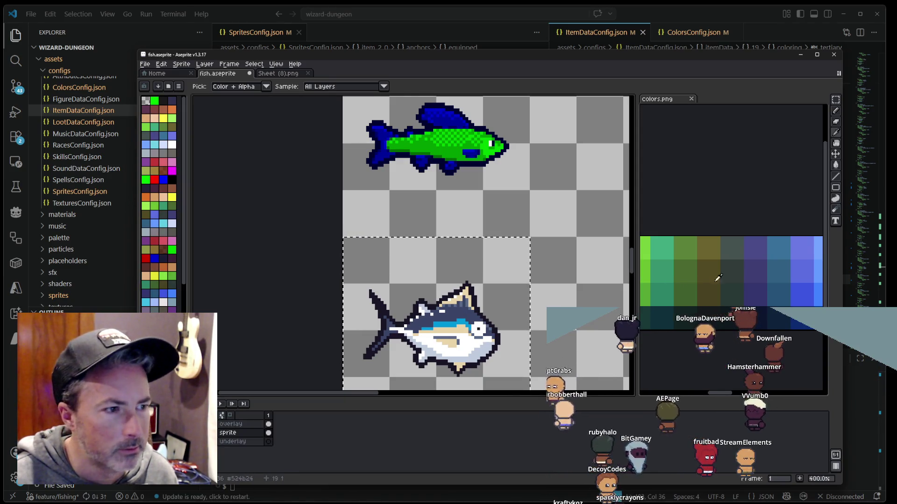
scroll(718, 278, "down", 2)
left_click(700, 275)
left_click_drag(661, 272, 786, 276)
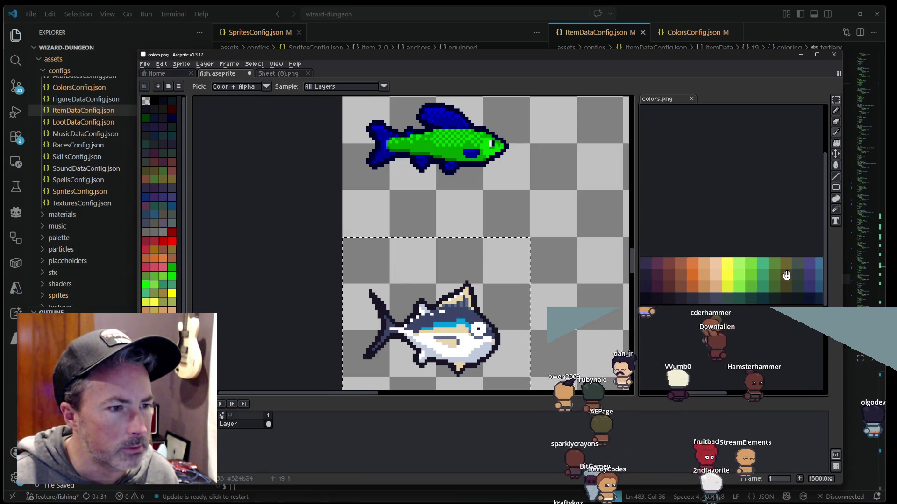
left_click_drag(730, 278, 784, 280)
scroll(732, 279, "right", 5)
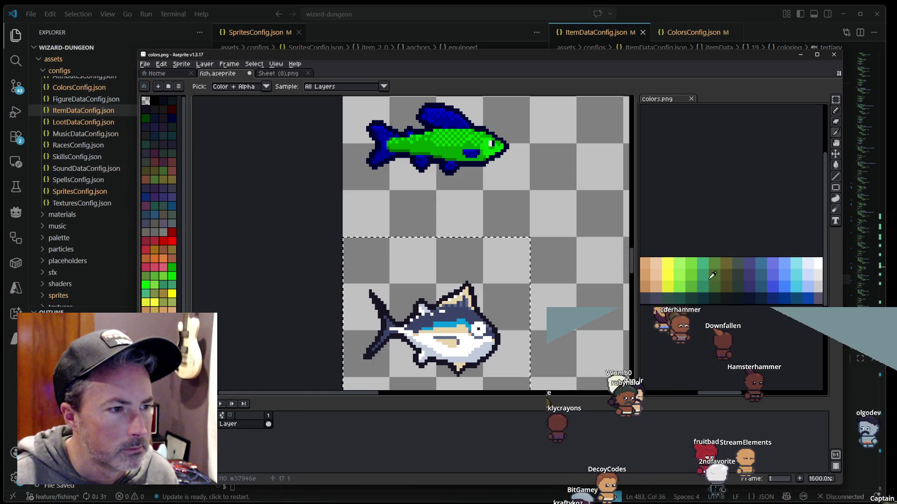
scroll(748, 272, "up", 2)
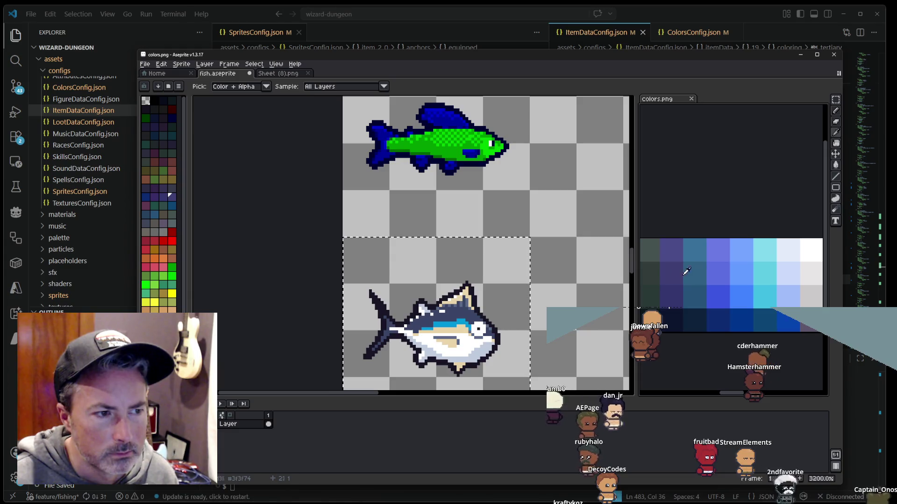
left_click(455, 312)
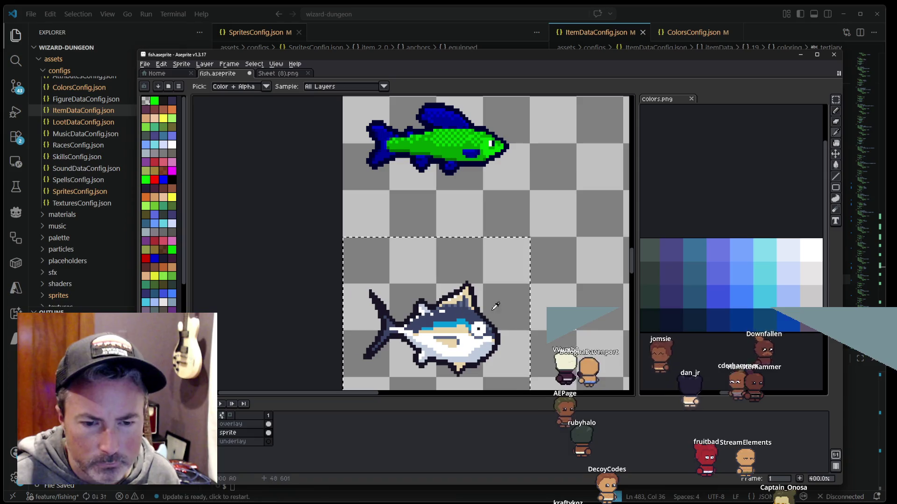
left_click(703, 273)
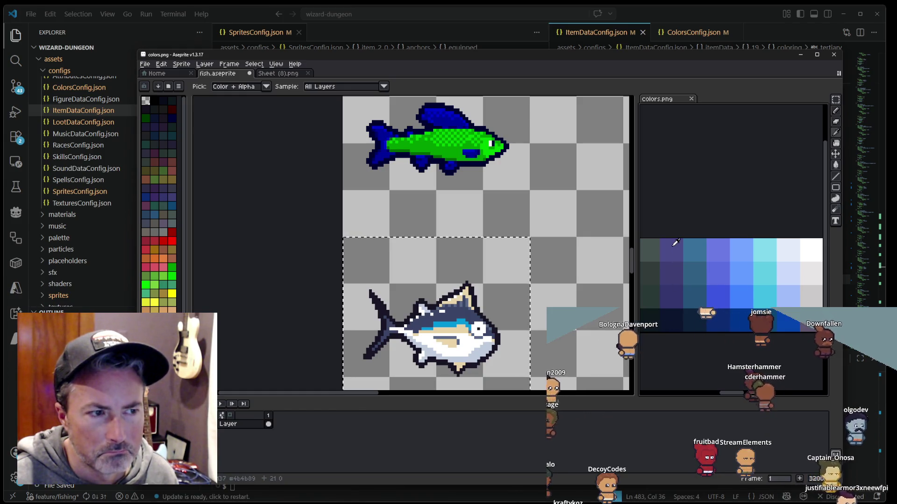
left_click_drag(737, 255, 617, 258)
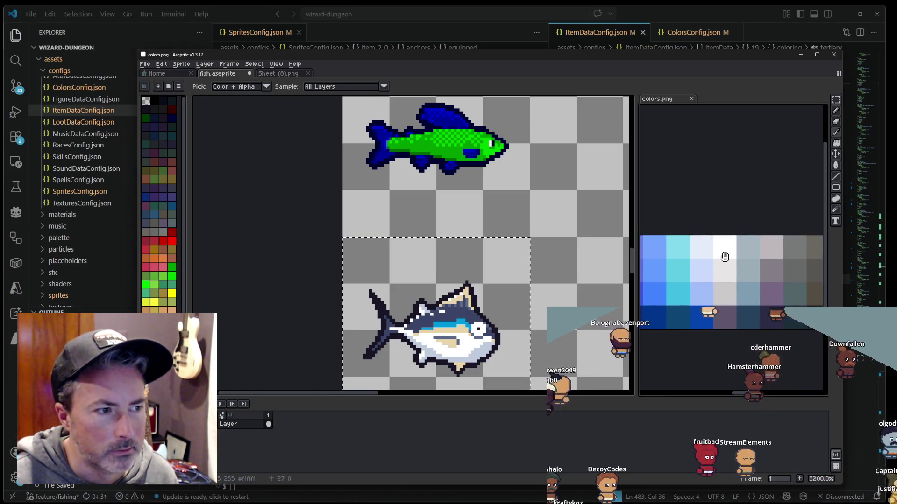
left_click(723, 269)
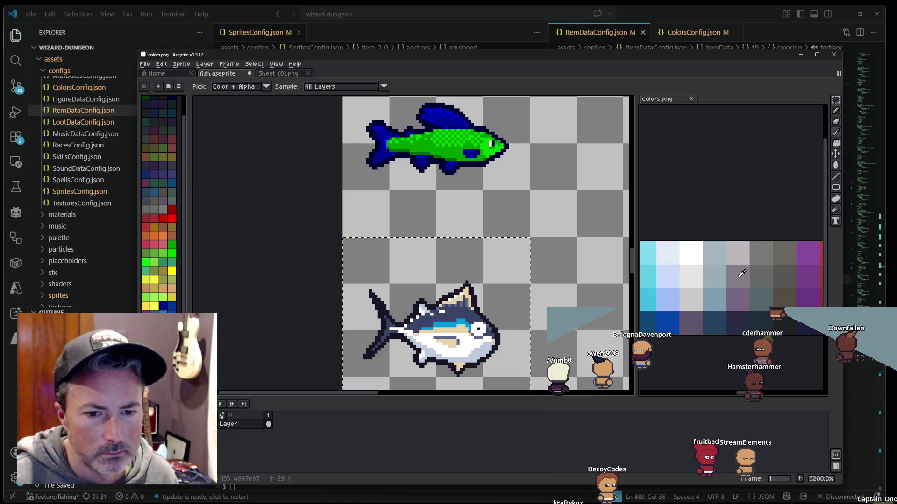
Step: Pan through the purple, red, blue and cyan swatches, then fit both fish in view
left_click_drag(742, 274, 663, 291)
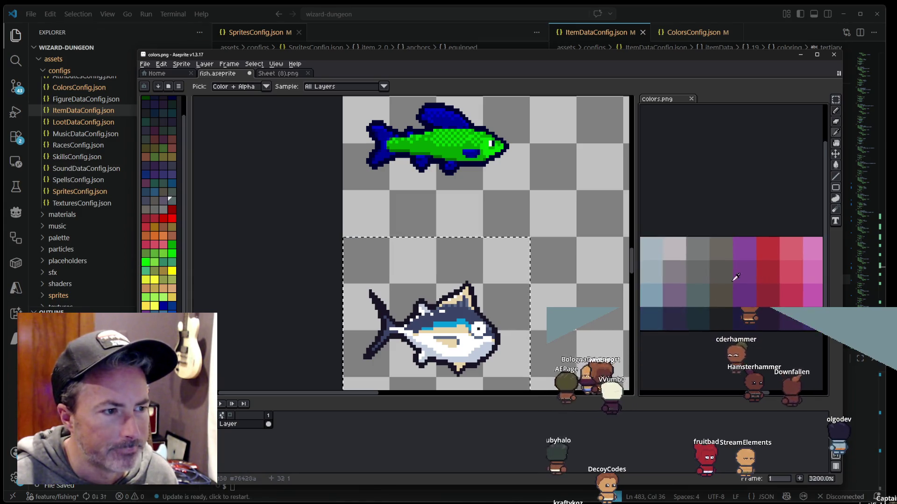
mouse_move(735, 284)
left_mouse_down()
mouse_move(748, 281)
mouse_move(678, 283)
mouse_move(672, 265)
left_mouse_up()
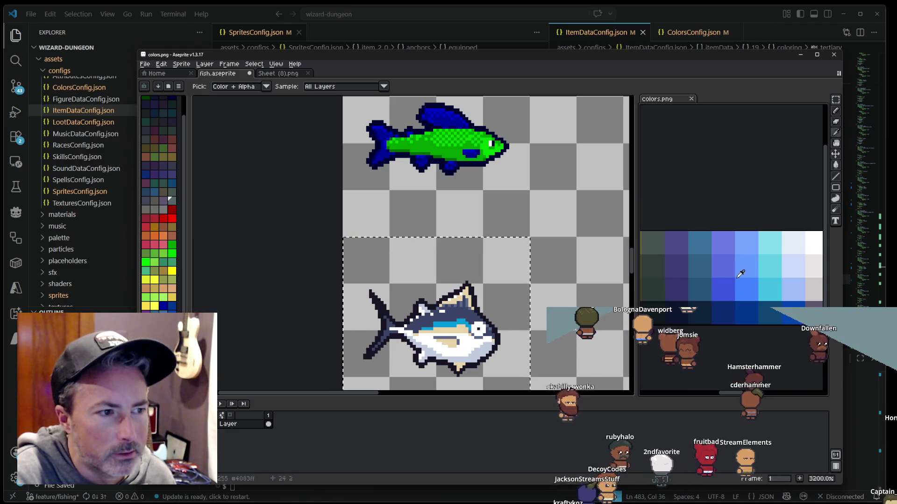
left_click_drag(703, 271, 720, 270)
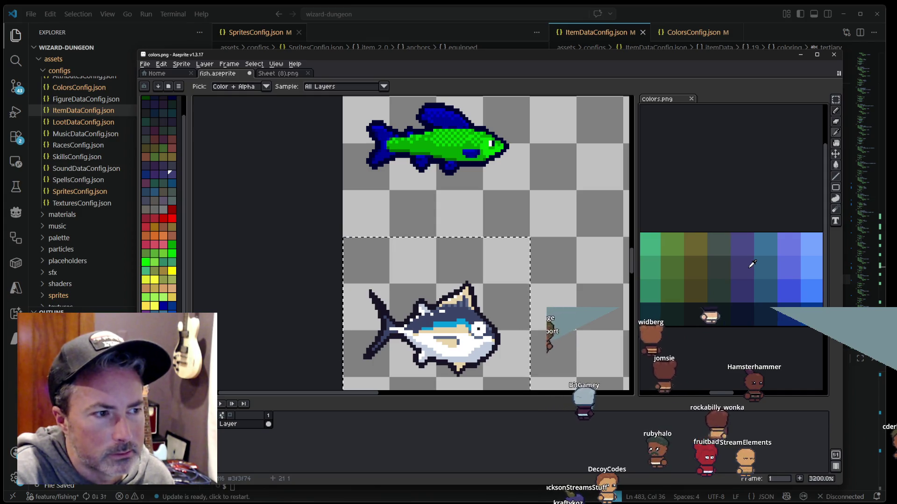
scroll(497, 300, "up", 2)
scroll(492, 301, "up", 2)
left_click_drag(492, 300, 499, 237)
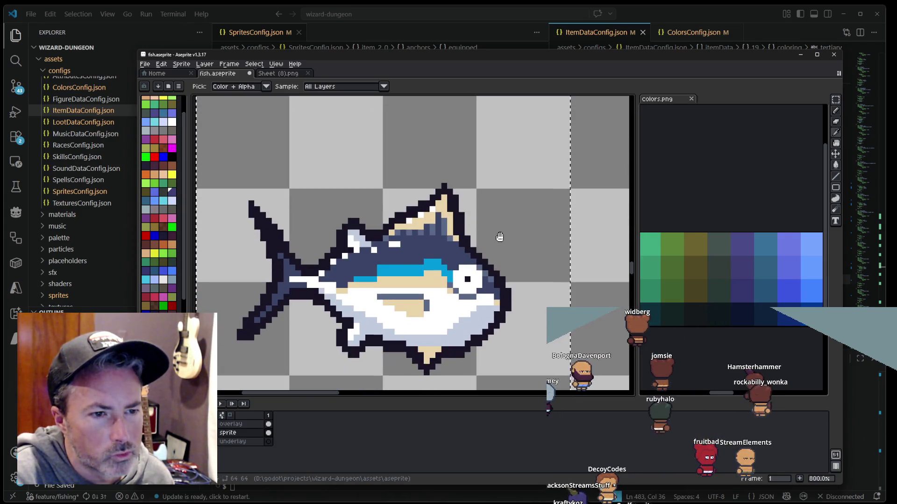
left_click(738, 266)
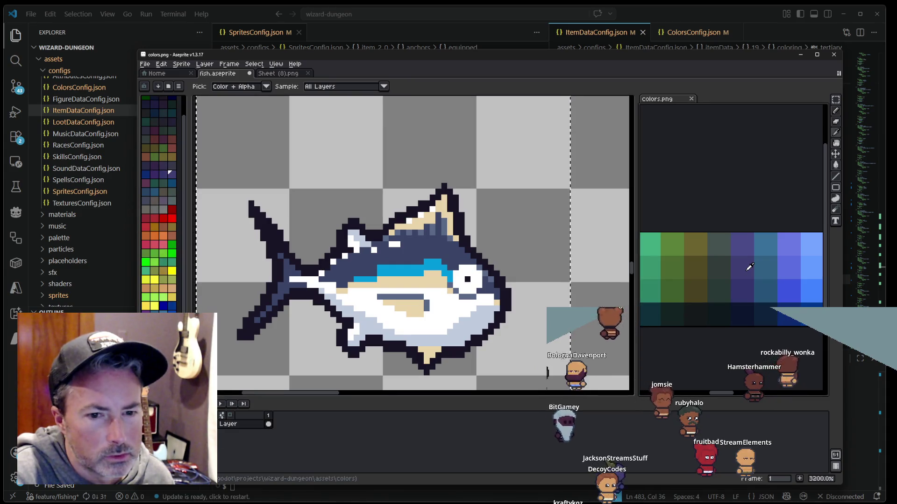
scroll(523, 220, "down", 2)
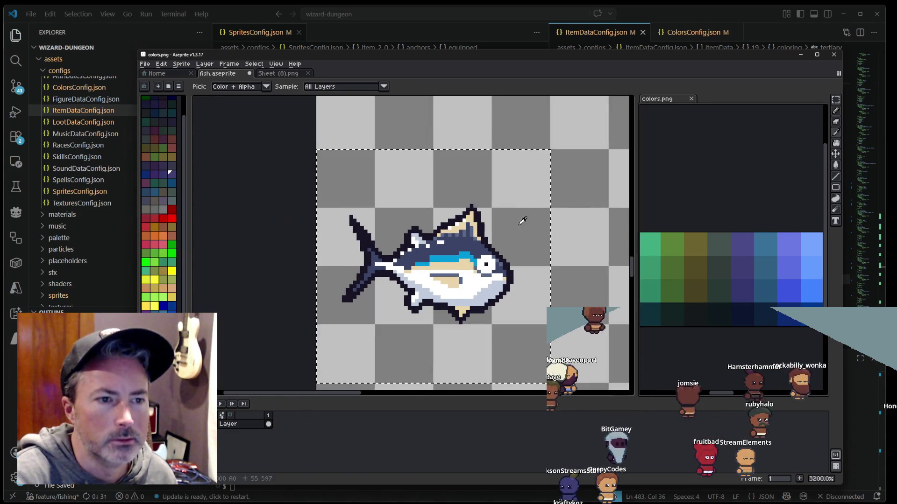
left_click_drag(523, 219, 480, 260)
scroll(478, 261, "down", 1)
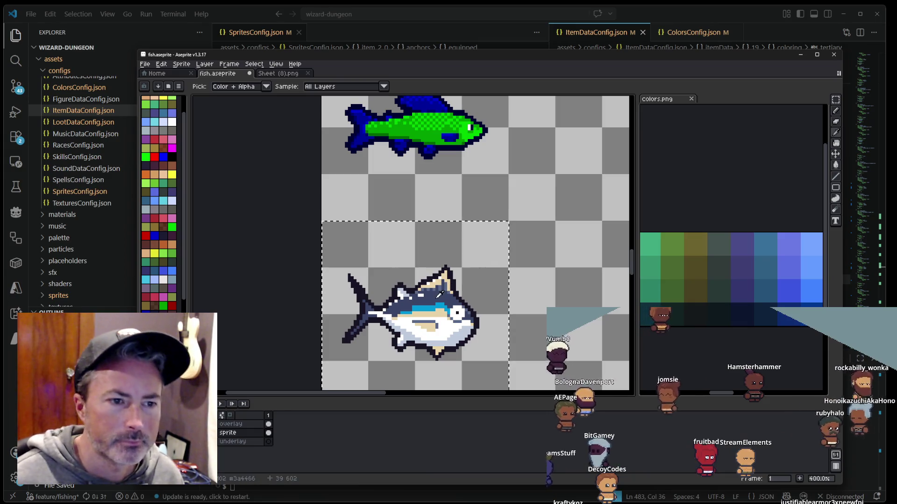
Step: Recolour the tuna's dark back to green #009900
key("shift+r")
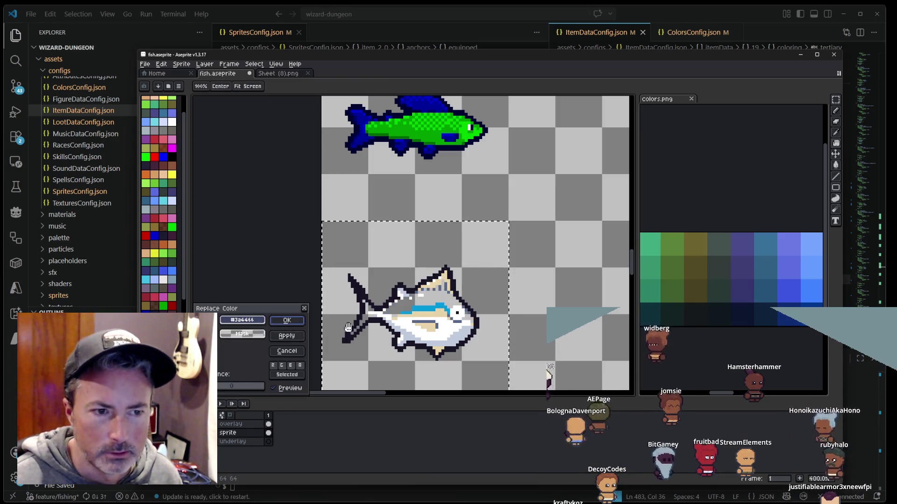
left_click_drag(256, 330, 421, 128)
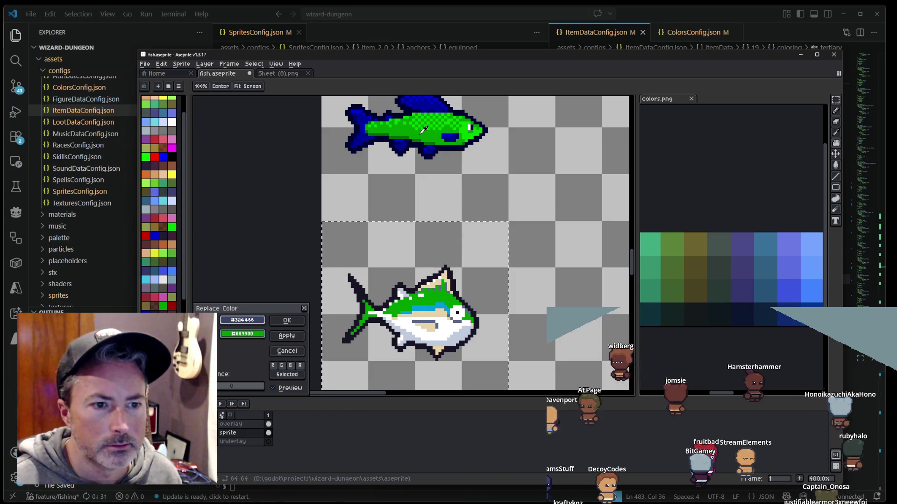
left_click(287, 337)
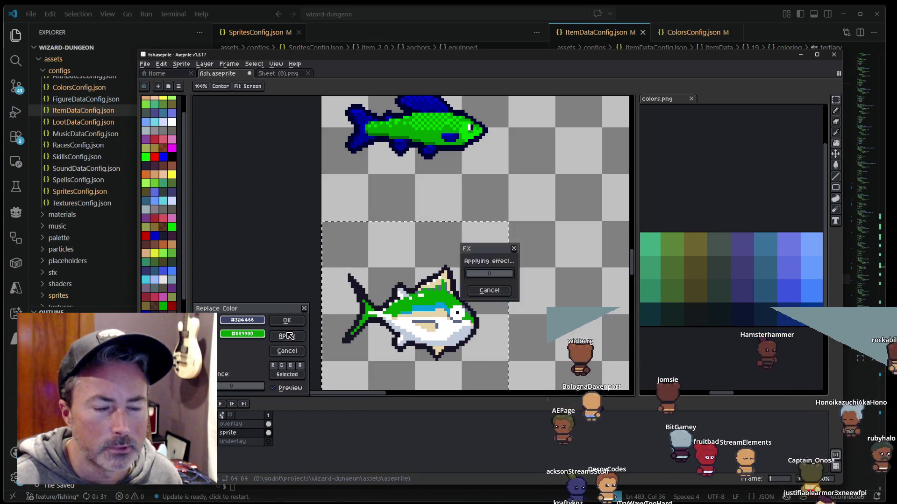
Step: Preview the tuna's #5a6988 belly lines as #00cc00, then switch to the web browser
left_click(340, 312)
left_click(423, 322)
right_click(454, 135)
right_click(446, 125)
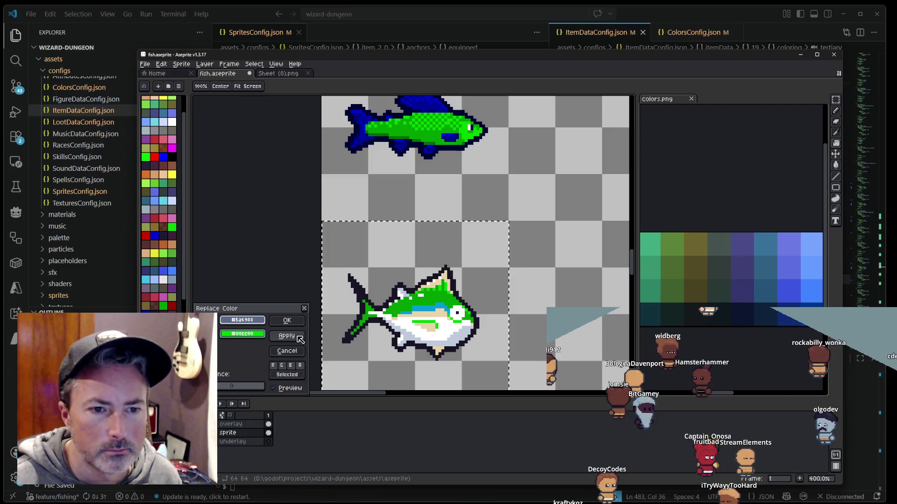
scroll(414, 326, "up", 2)
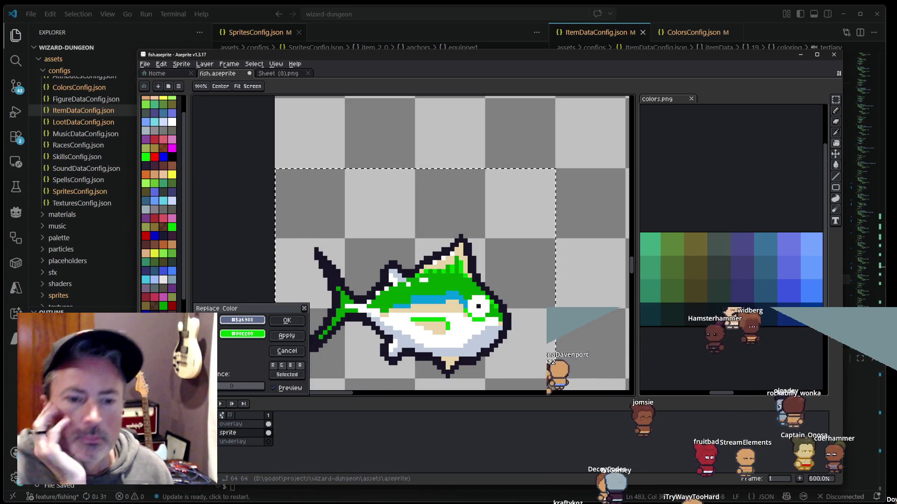
key("alt+Tab")
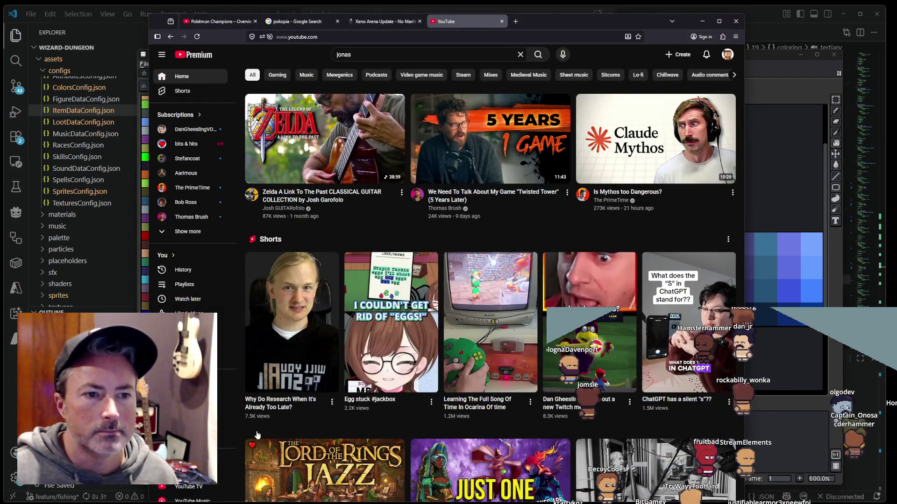
Step: Search Google for 'skipjack tuna' in a new tab and show image results
key("ctrl+t")
type("skip")
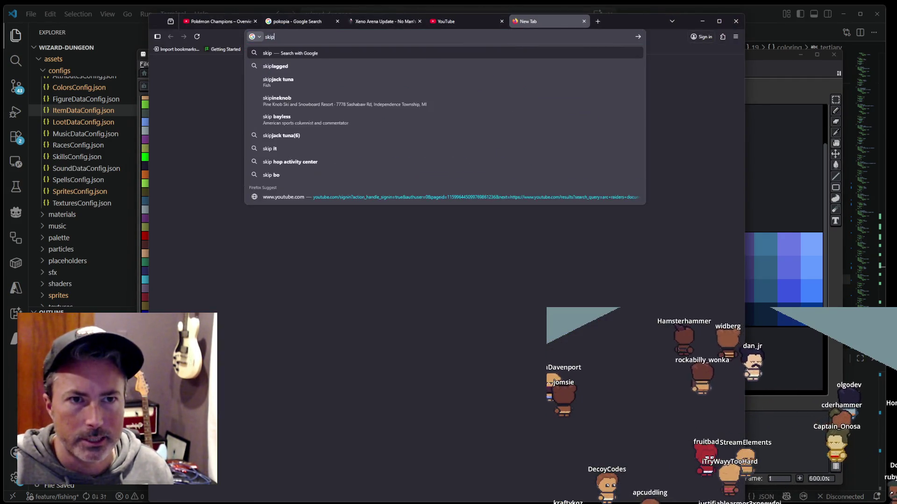
type("jack tuna")
key("Return")
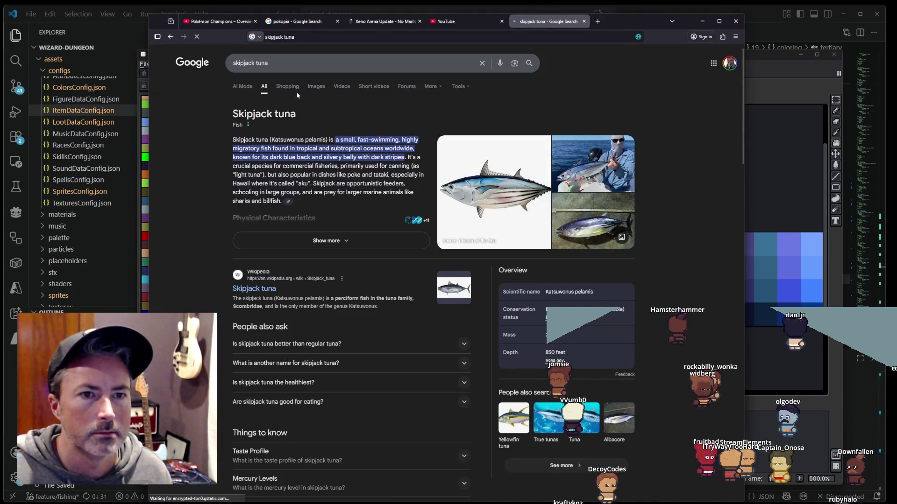
left_click(312, 87)
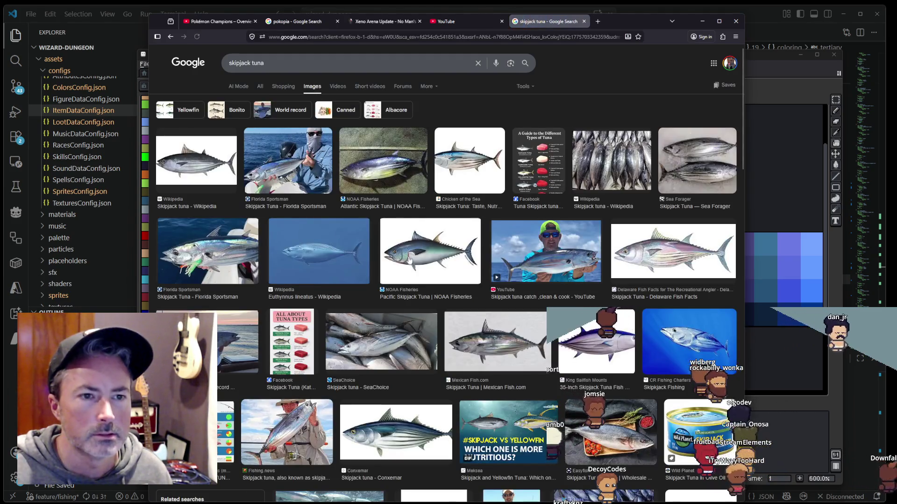
Step: Preview the skipjack vs yellowfin and tuna species comparison images, then minimise the browser
scroll(444, 219, "down", 3)
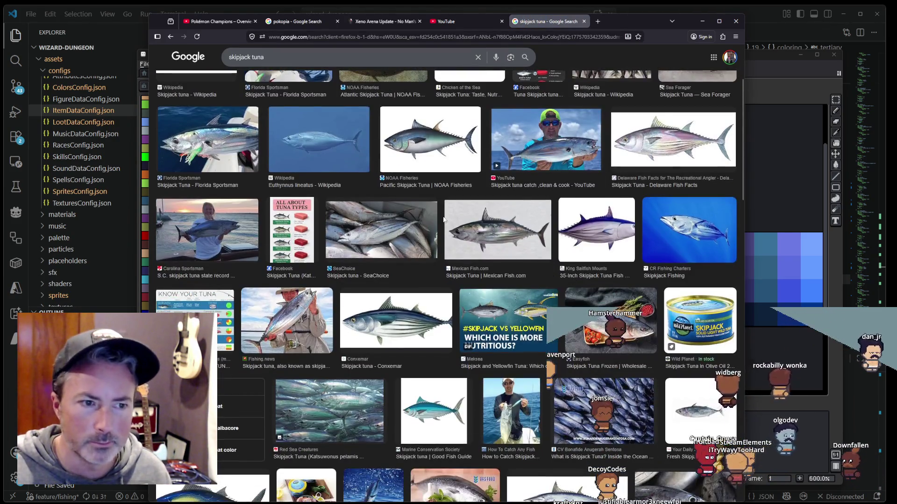
left_click(524, 316)
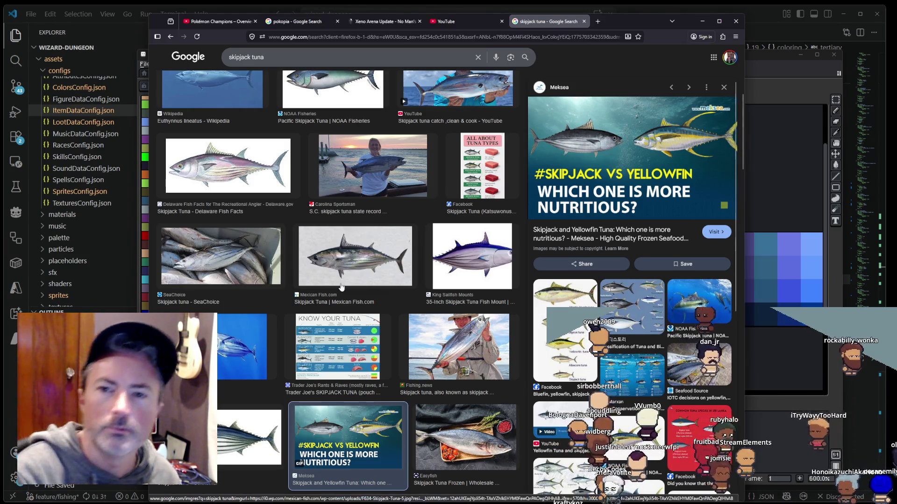
scroll(405, 176, "up", 5)
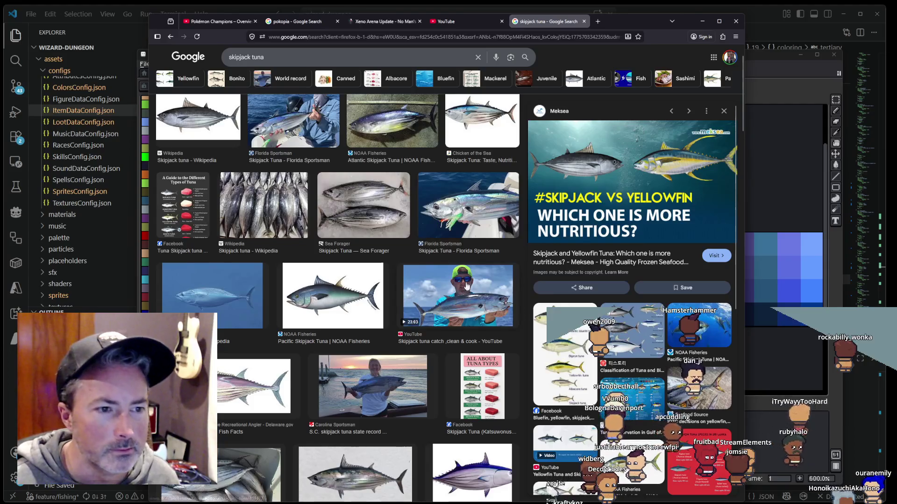
left_click(565, 355)
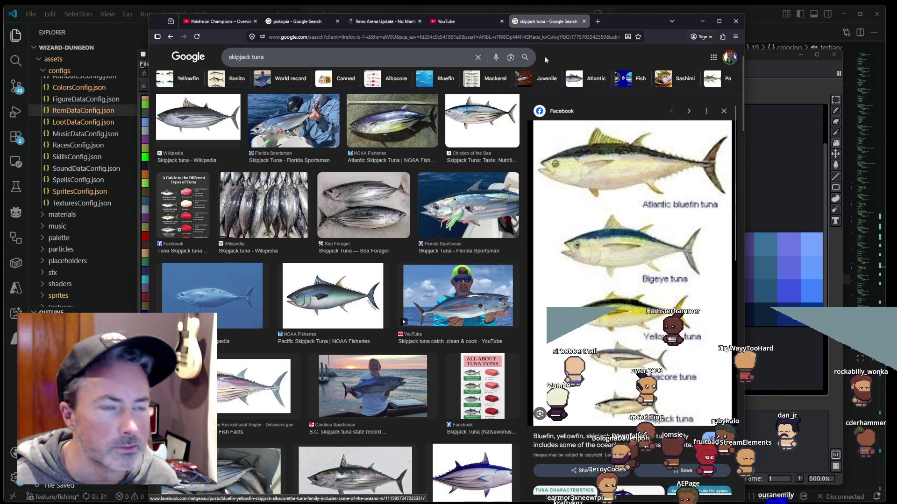
left_click(470, 22)
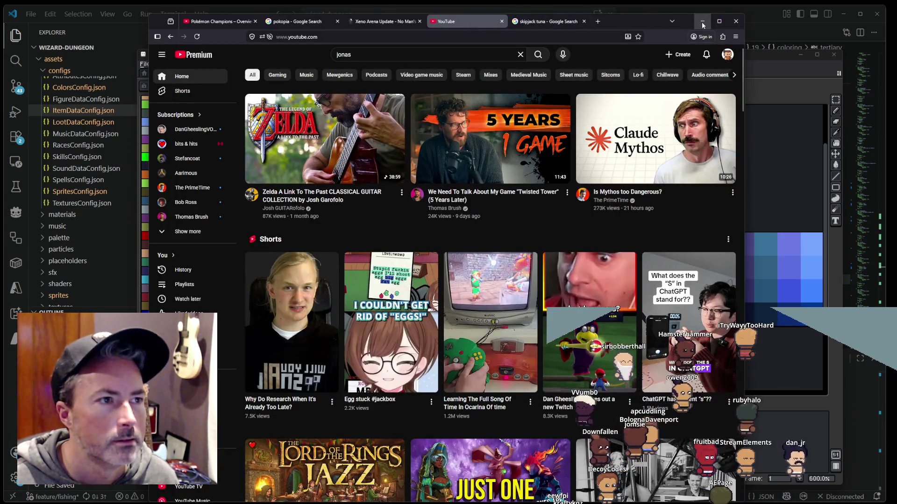
left_click(701, 21)
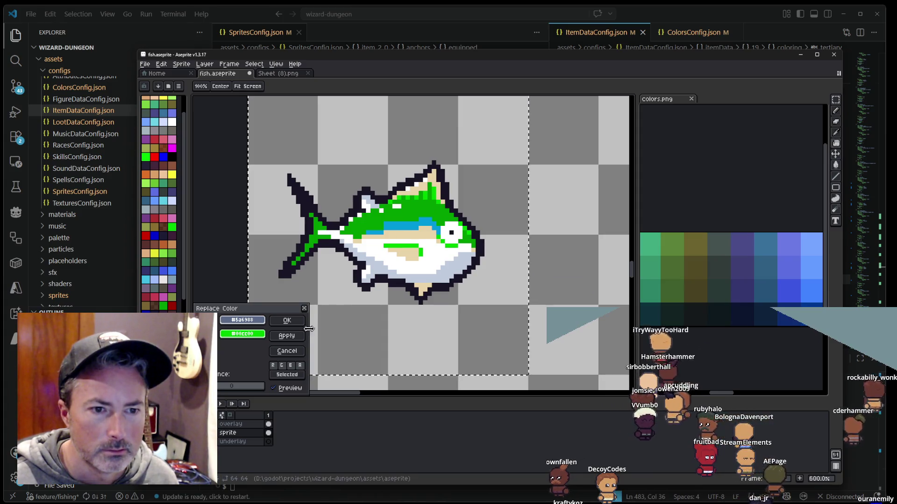
Step: Zoom out to both fish and set the tuna's light blue stripe to be replaced with dark blue
scroll(467, 245, "down", 2)
left_click_drag(453, 206, 449, 293)
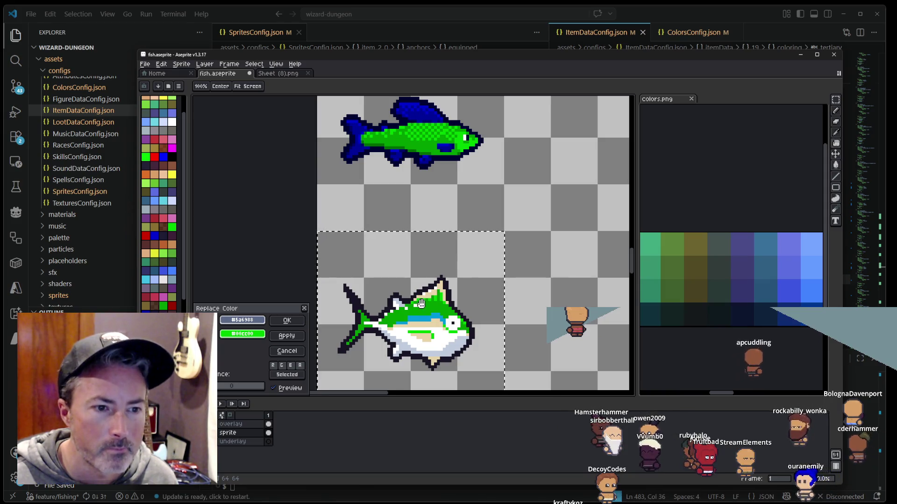
left_click(417, 317)
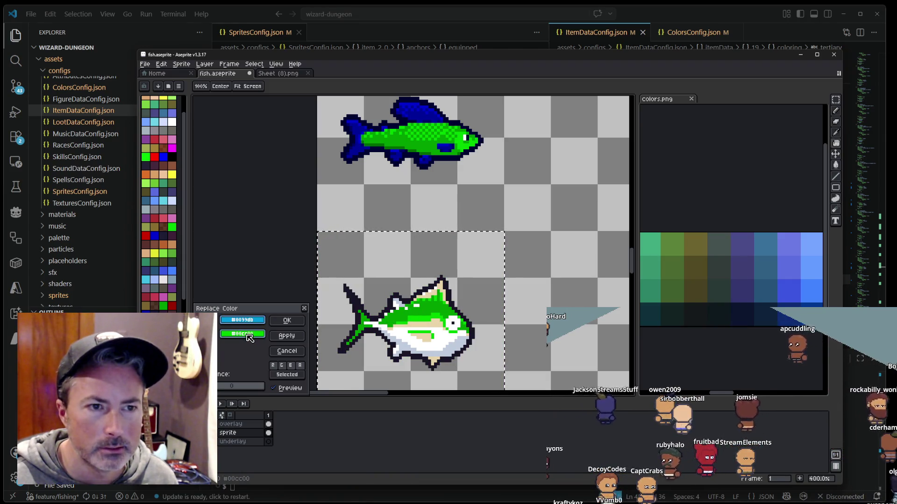
left_click_drag(249, 337, 376, 193)
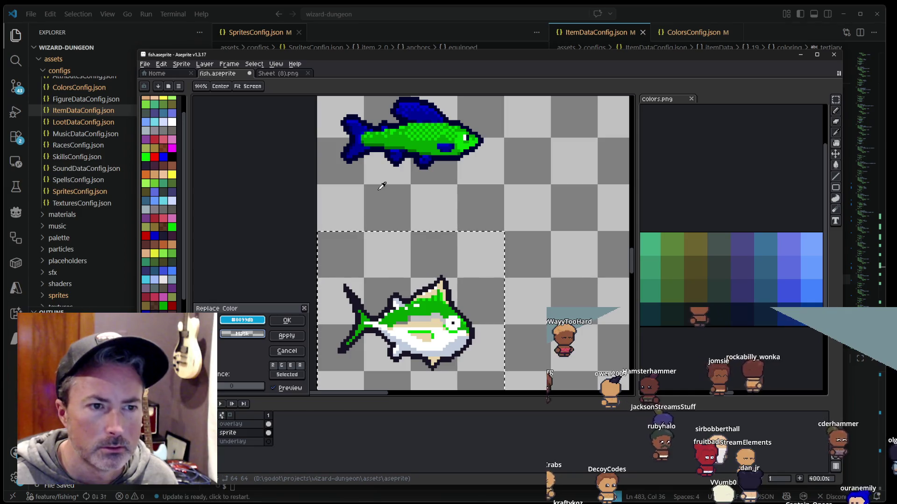
left_click(418, 115)
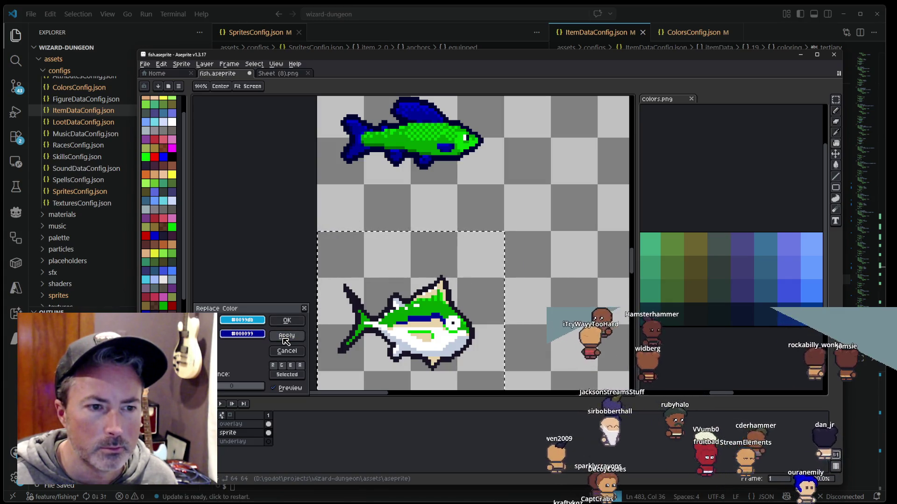
Step: Replace the tuna's beige #ead4aa pixels with dark red #990000
left_click(443, 284)
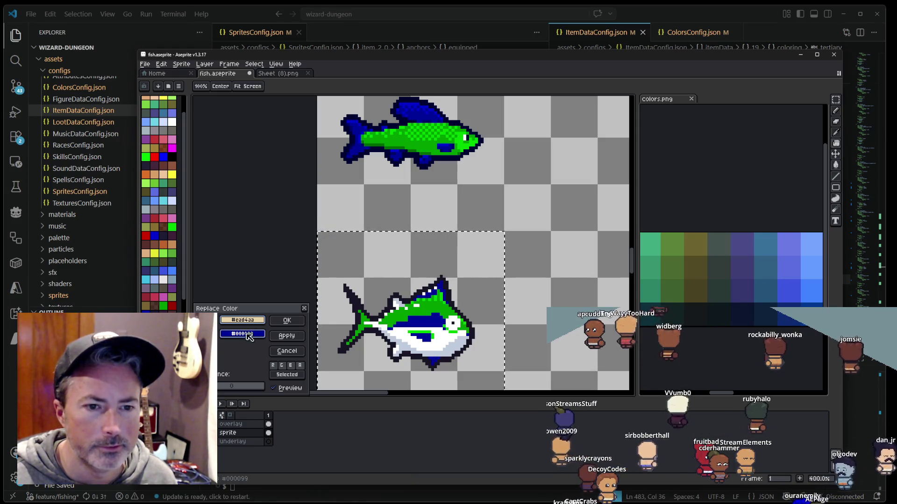
left_click_drag(411, 269, 452, 158)
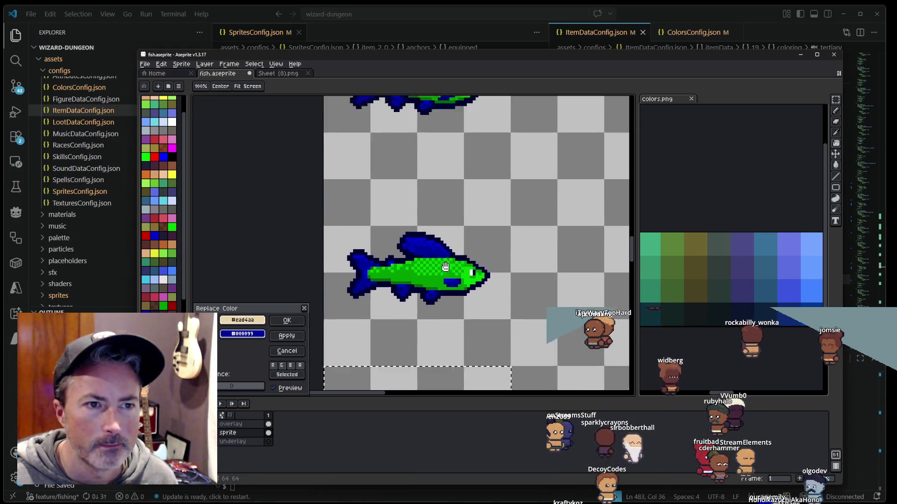
scroll(451, 158, "down", 1)
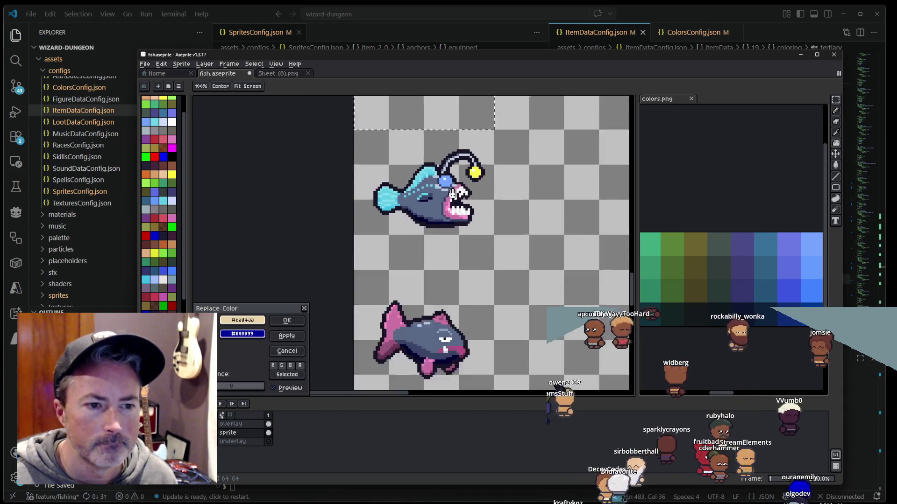
left_click_drag(451, 158, 441, 265)
scroll(436, 285, "up", 2)
scroll(434, 310, "up", 2)
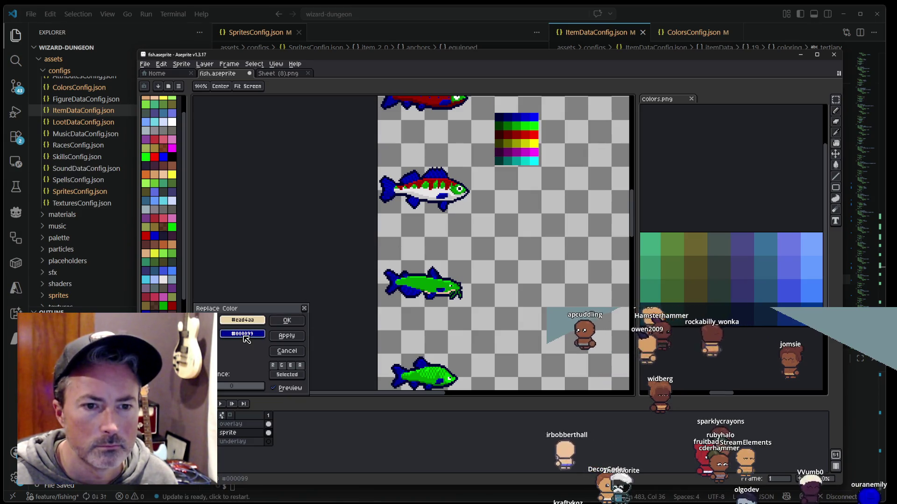
left_click(516, 131)
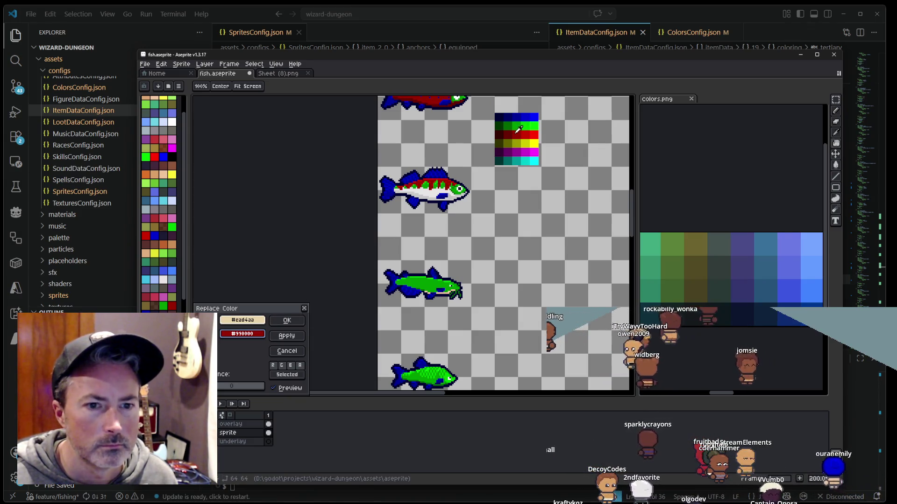
left_click(287, 321)
scroll(439, 257, "down", 2)
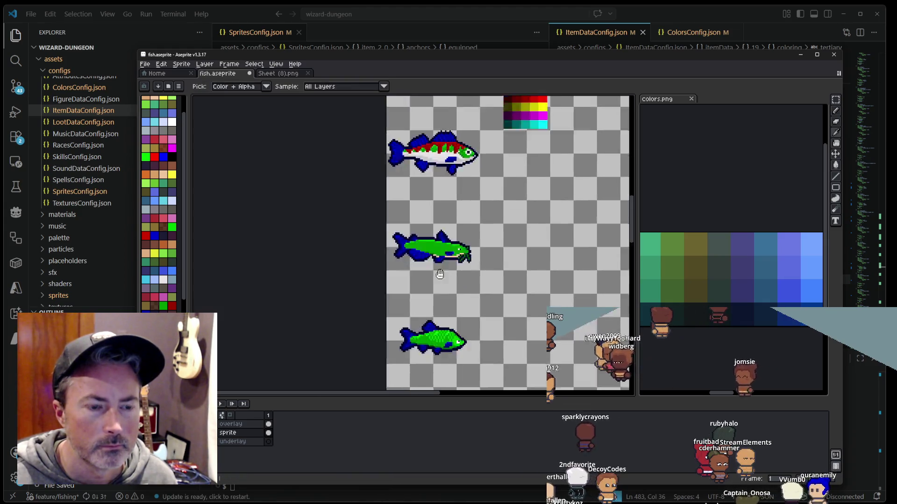
Step: Zoom in on the tuna and try a green fill on the dark red stripe, then undo it
scroll(439, 257, "down", 2)
scroll(439, 257, "down", 2)
scroll(446, 246, "up", 3)
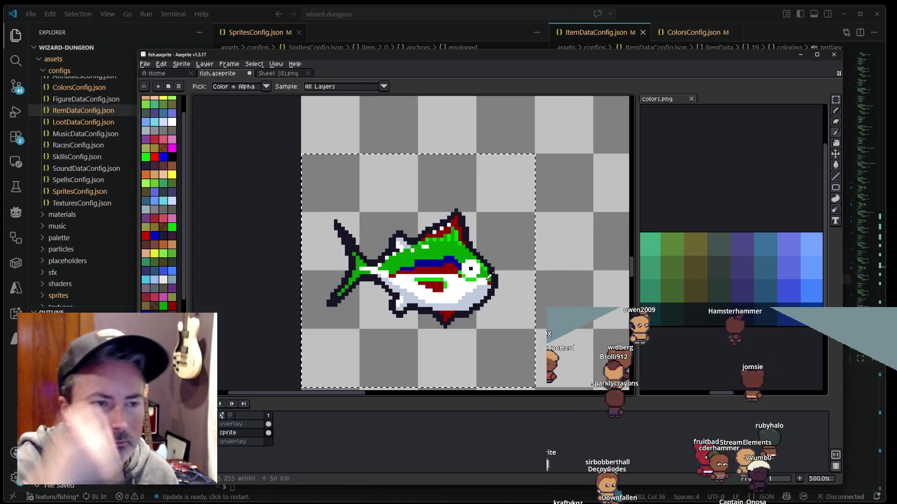
scroll(446, 250, "up", 2)
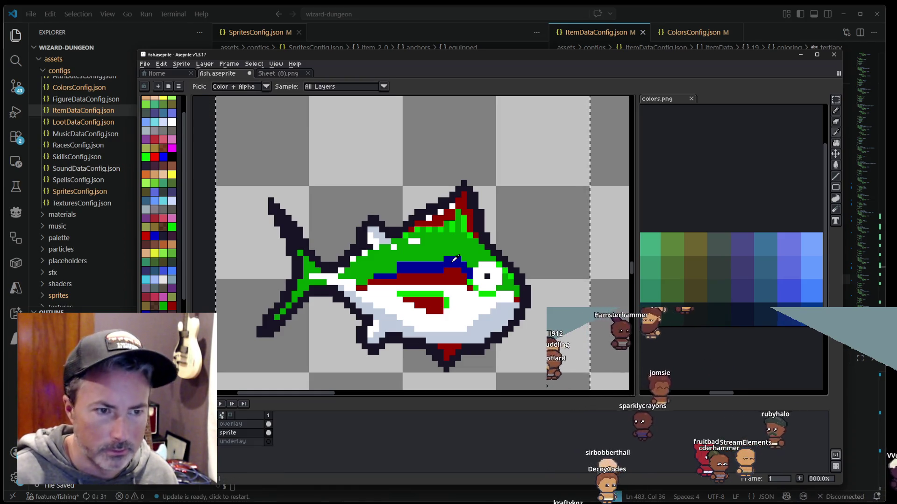
key("g")
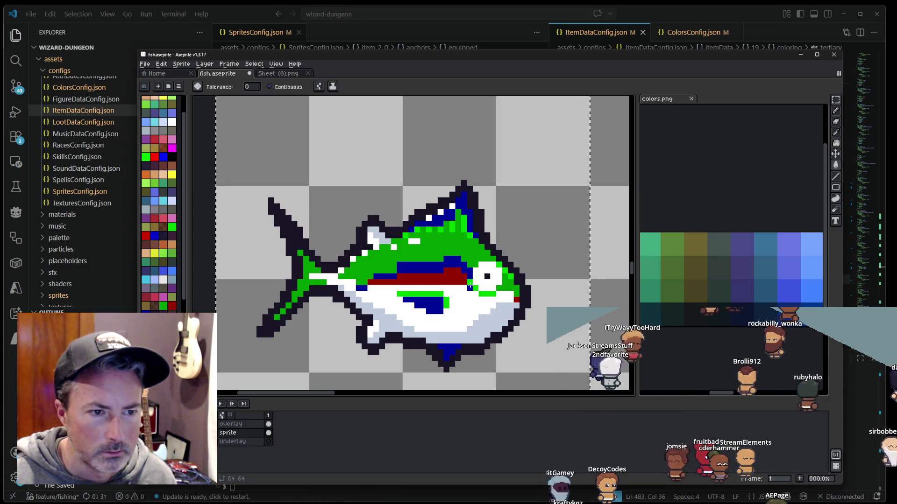
key("i")
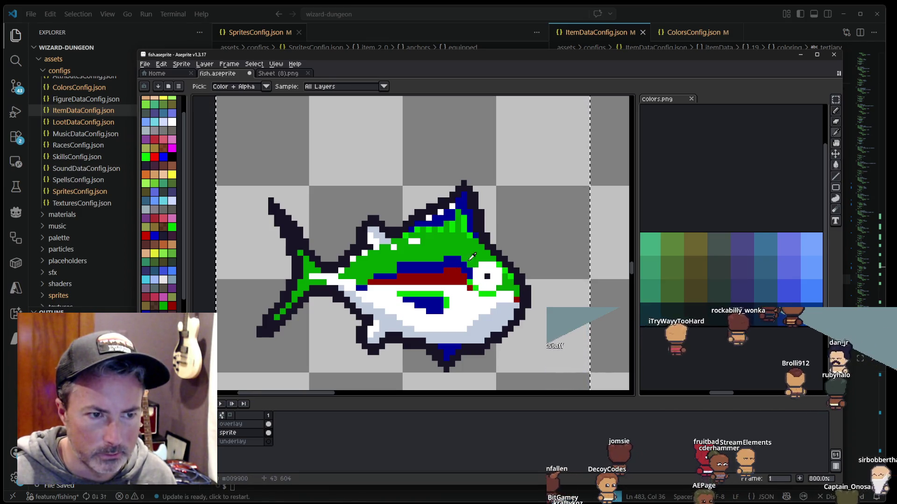
key("g")
left_click(448, 282)
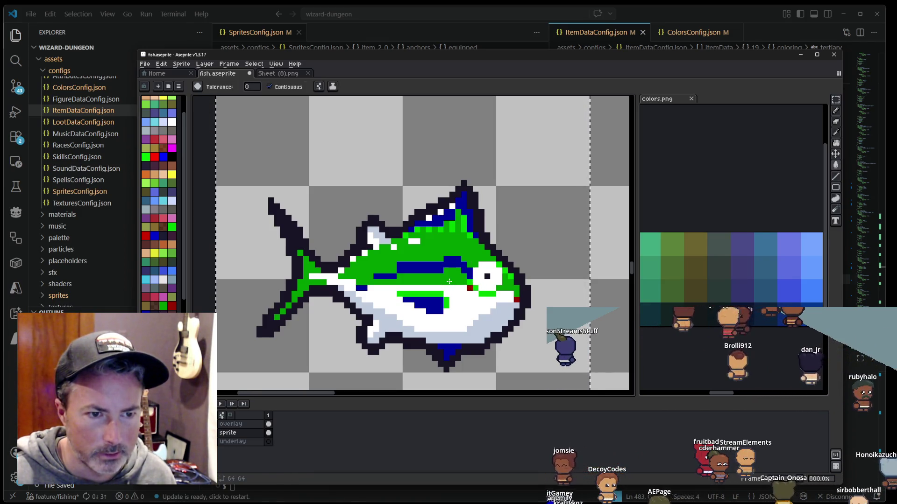
key("ctrl+z")
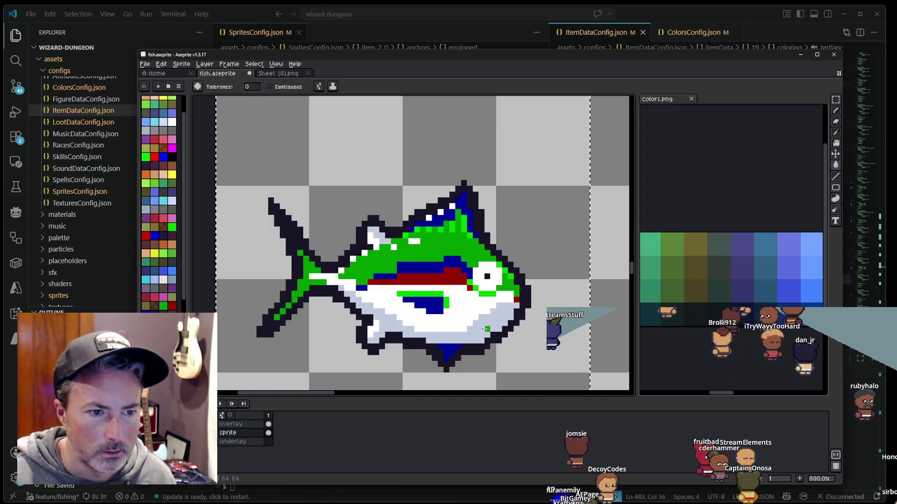
Step: Fill the tuna's red stripe with the fish's dark outline colour
key("i")
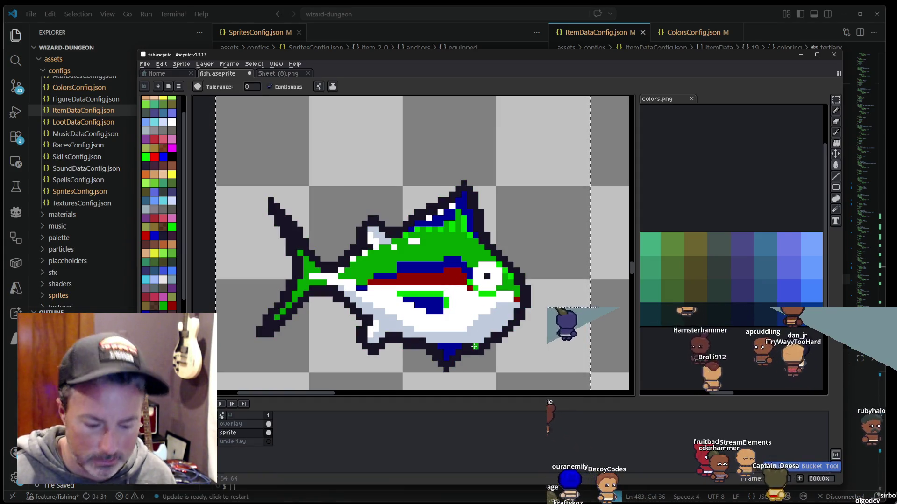
left_click(478, 343)
key("g")
left_click(446, 279)
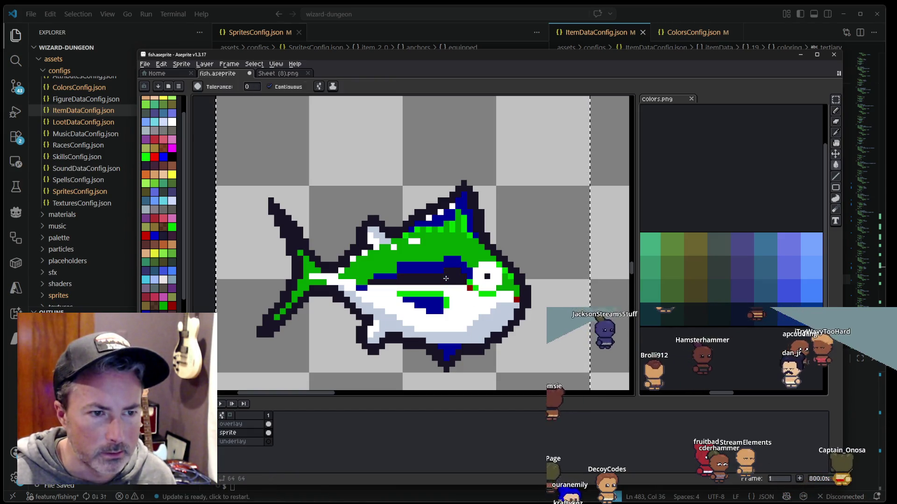
Step: Fill the dark stripe with dark red and the stripe through the body with dark blue
key("i")
left_click(470, 286)
key("g")
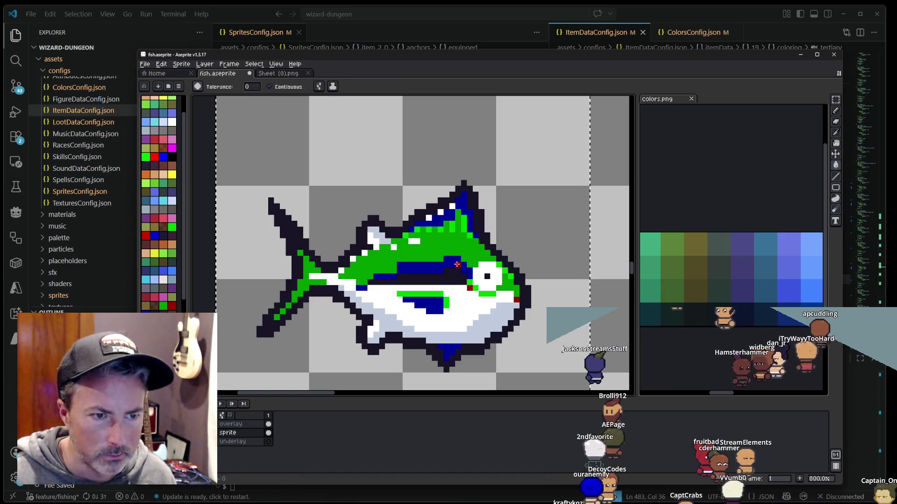
left_click(387, 277)
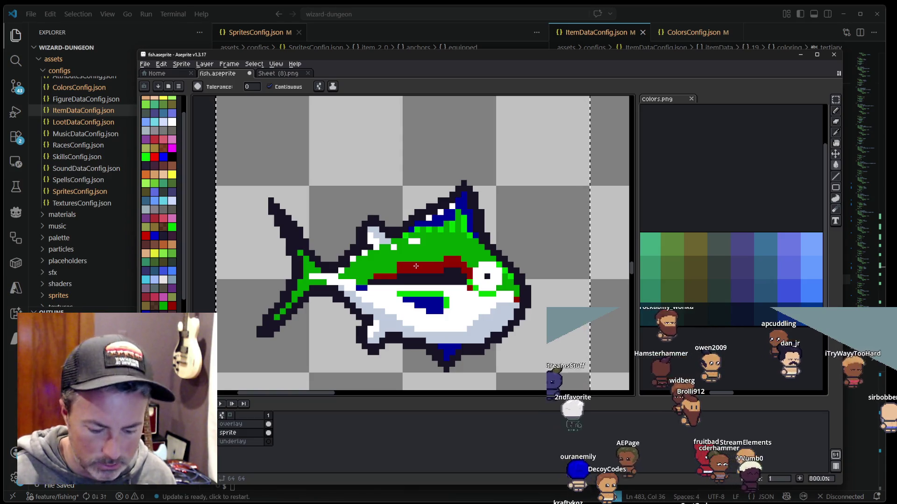
key("i")
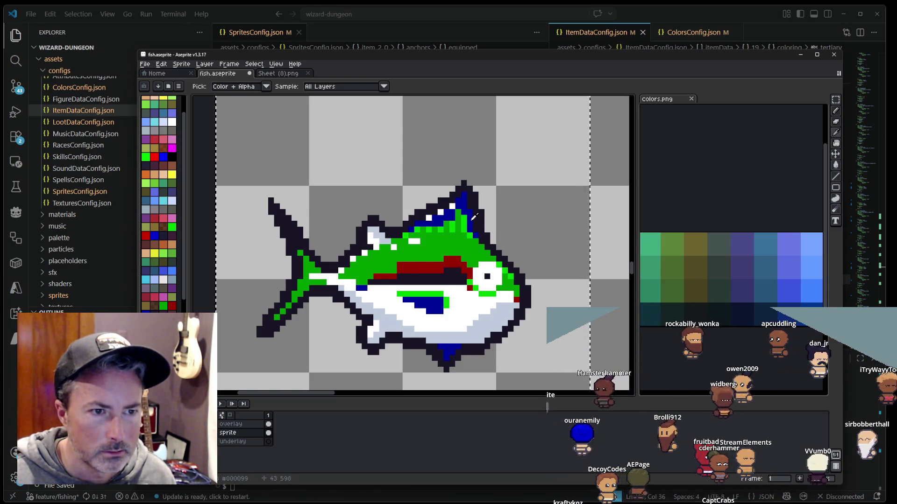
key("g")
left_click(436, 281)
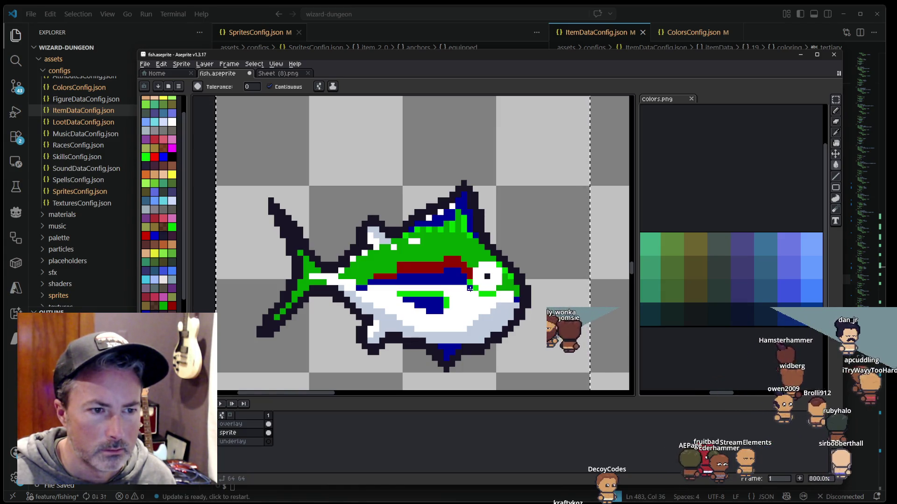
scroll(520, 300, "down", 3)
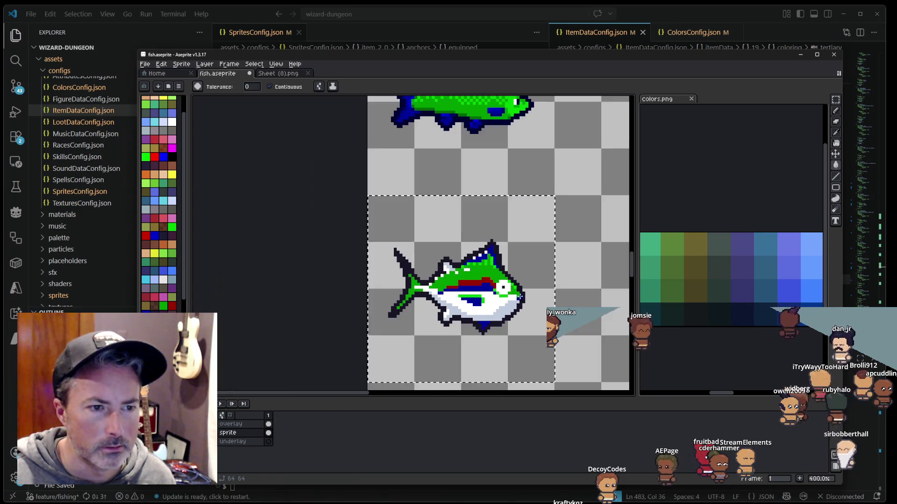
left_click(290, 74)
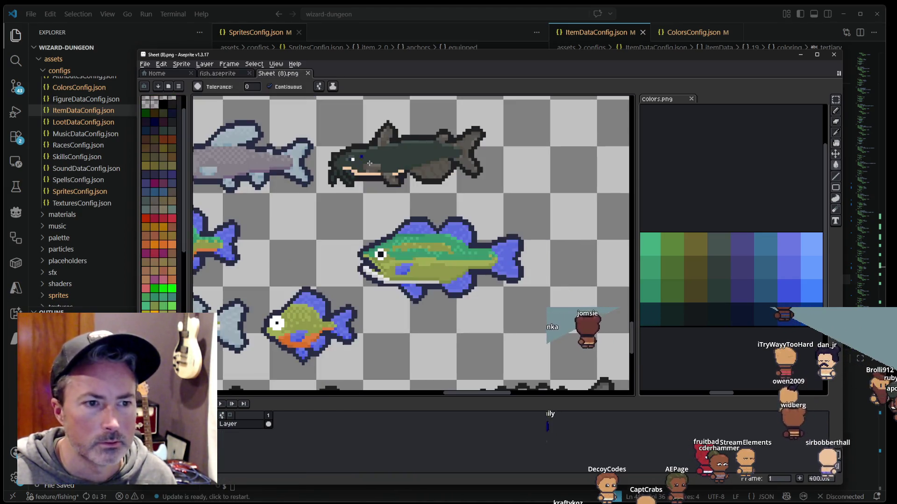
scroll(423, 236, "down", 3)
scroll(385, 248, "up", 1)
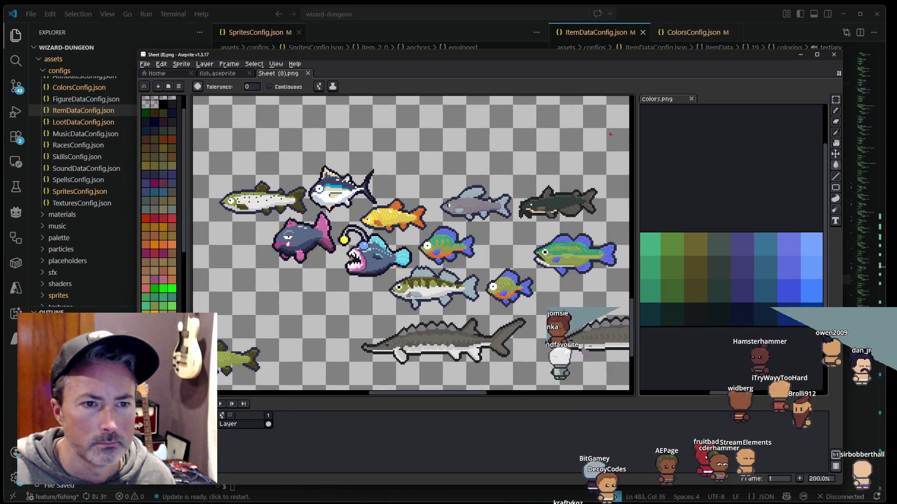
scroll(327, 200, "up", 1)
scroll(327, 199, "up", 3)
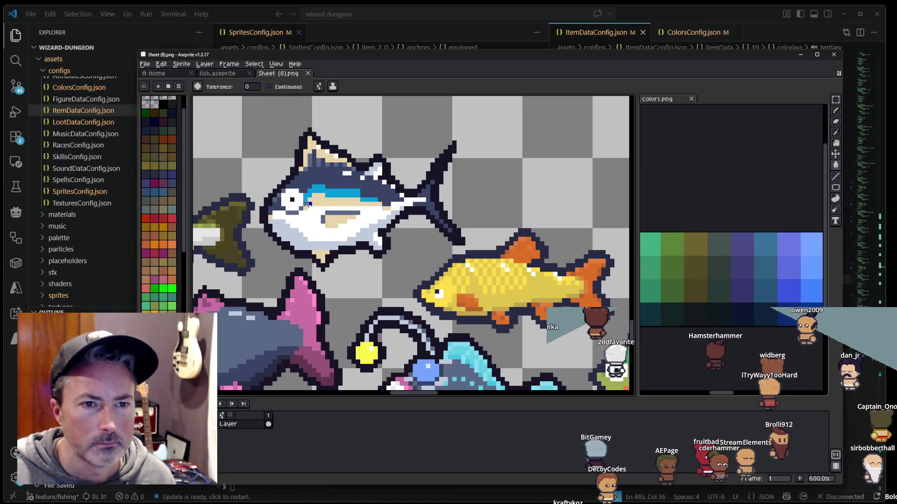
left_click_drag(308, 205, 334, 230)
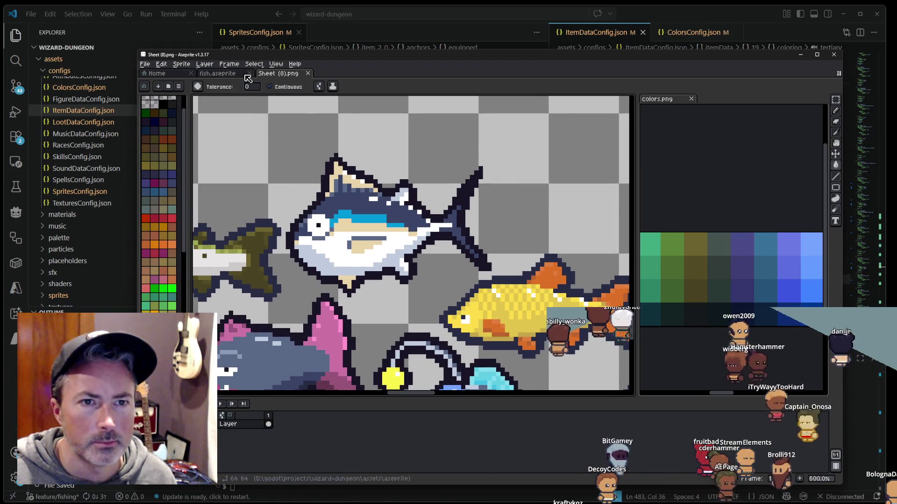
left_click(245, 74)
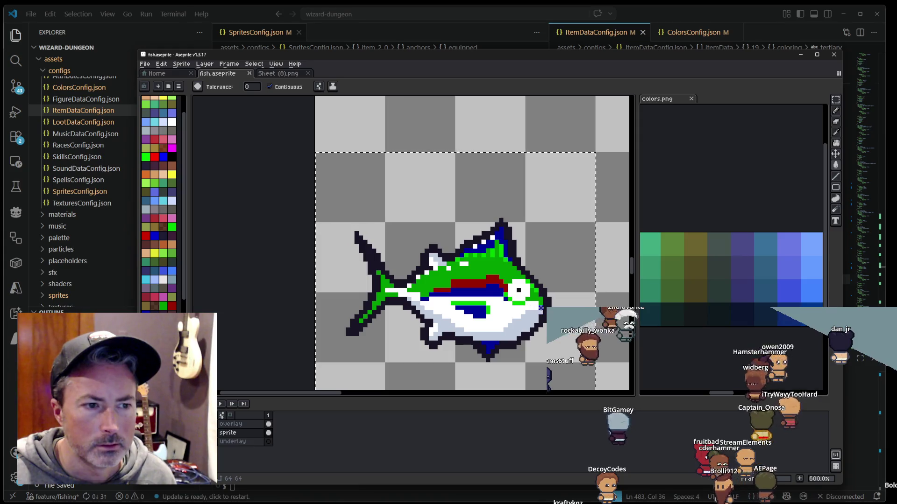
left_click(267, 75)
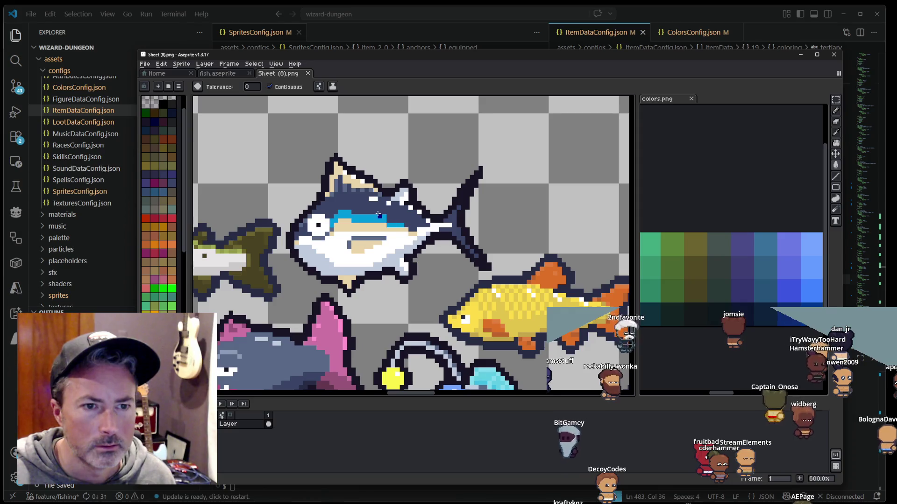
left_click(243, 75)
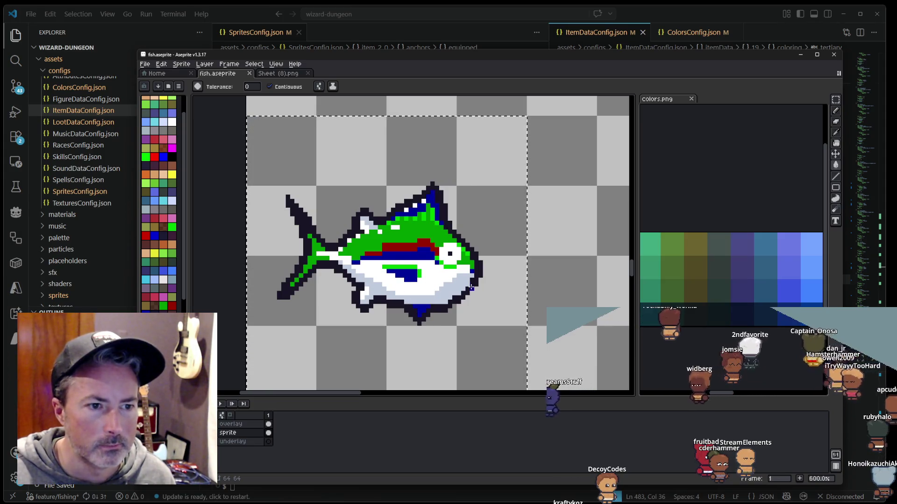
right_click(449, 243)
key("Escape")
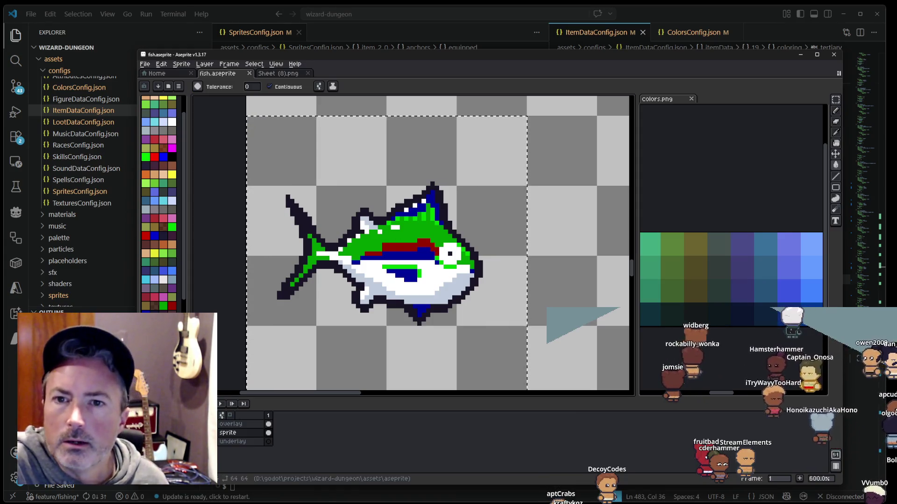
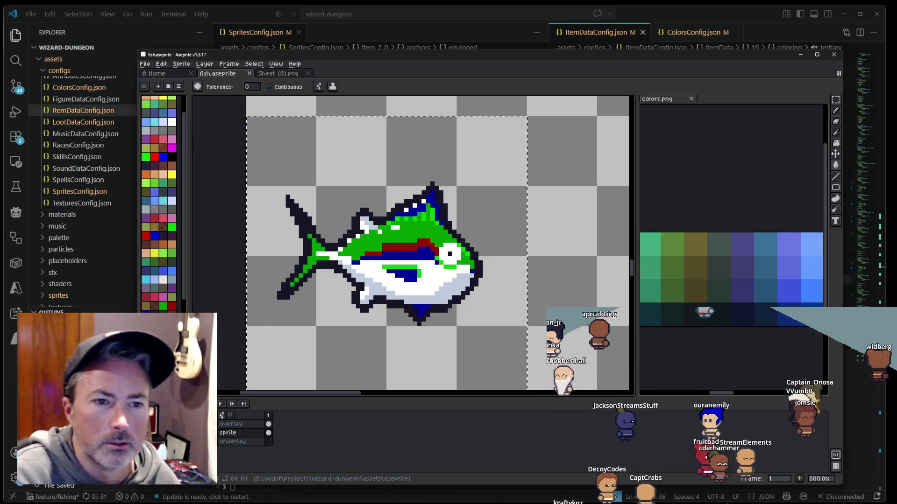
Step: Zoom out to 200% to review the green fish, tuna and anglerfish, then bring the YouTube browser forward
scroll(335, 260, "down", 1)
scroll(404, 148, "down", 3)
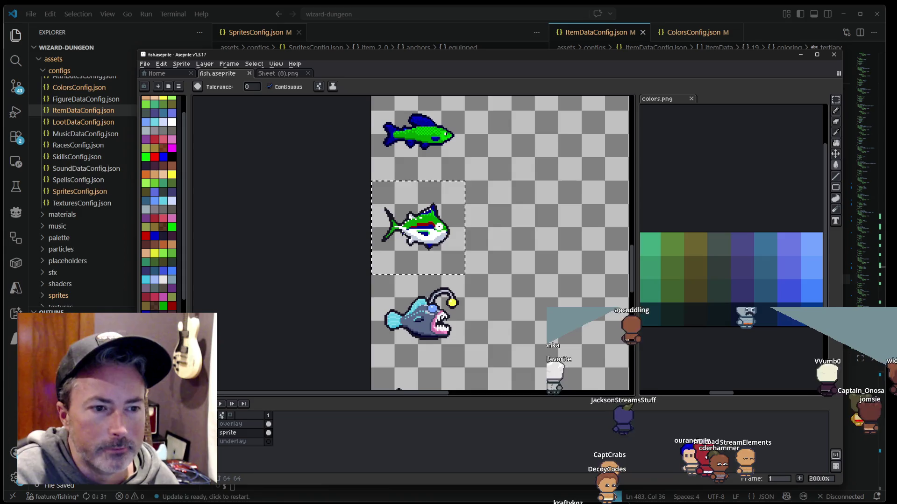
left_click_drag(404, 149, 393, 234)
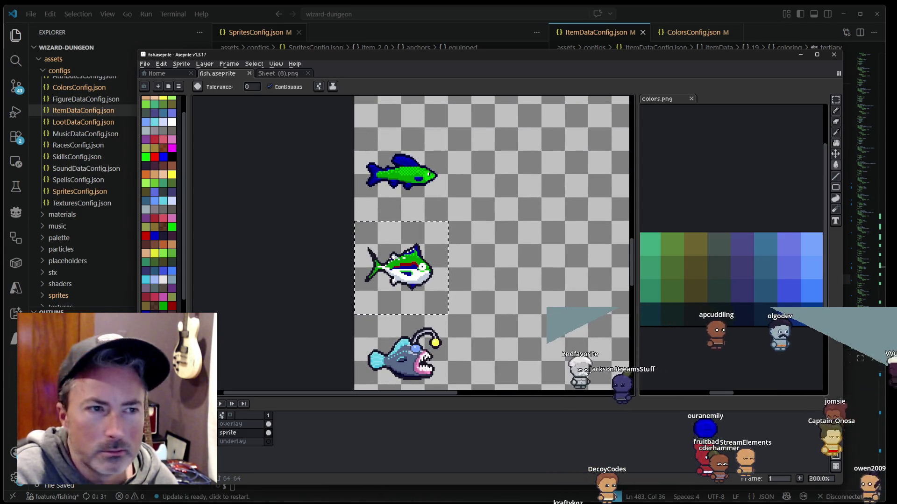
left_click(228, 495)
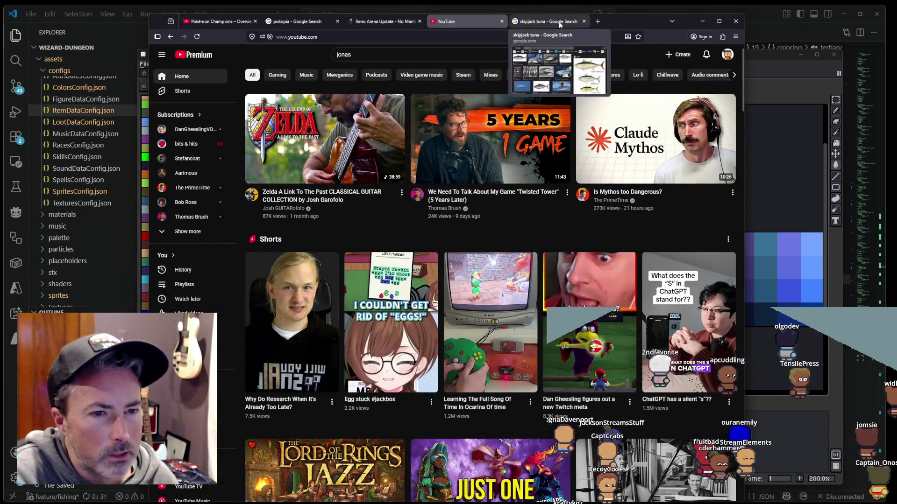
Step: Replace the skipjack tuna image search with 'mmo shadowbane' and search images for mmo shadowbane
left_click(560, 22)
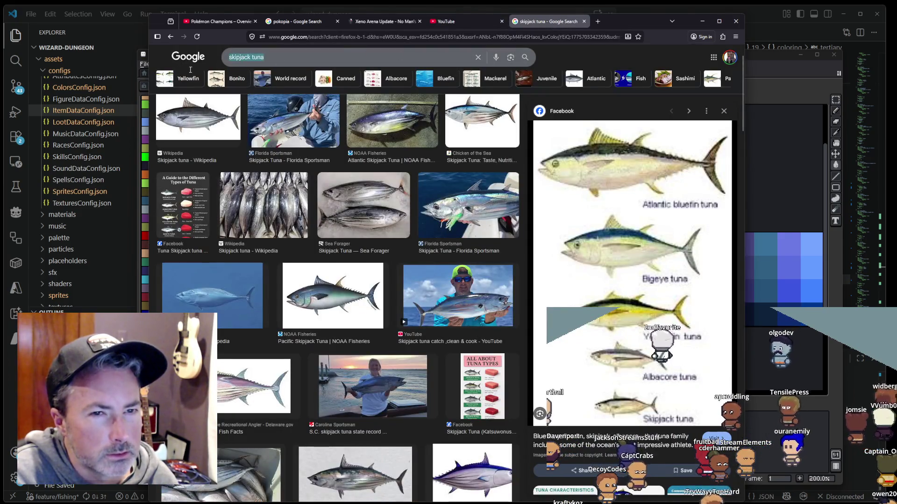
left_click(248, 57)
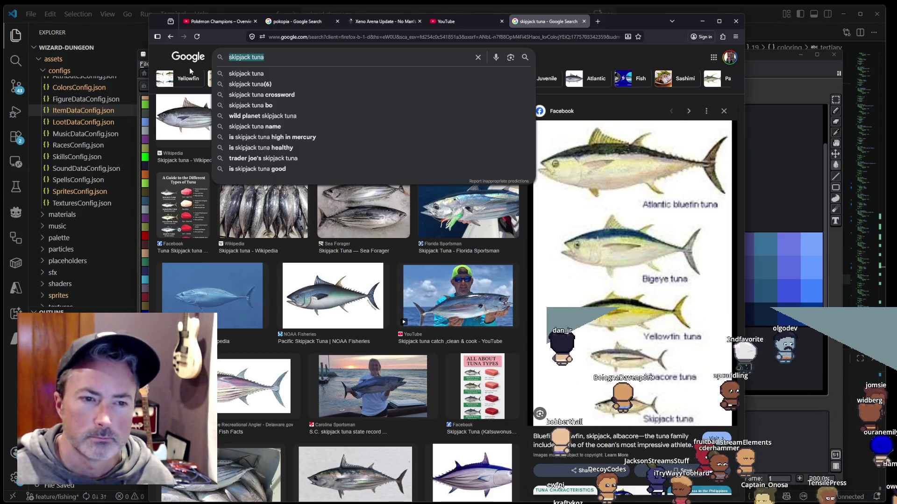
type("mmo shadowbane")
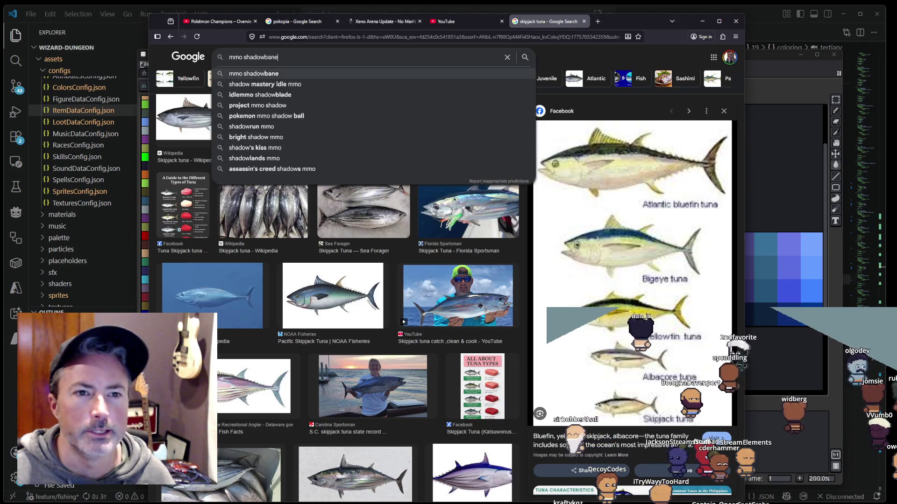
left_click(214, 78)
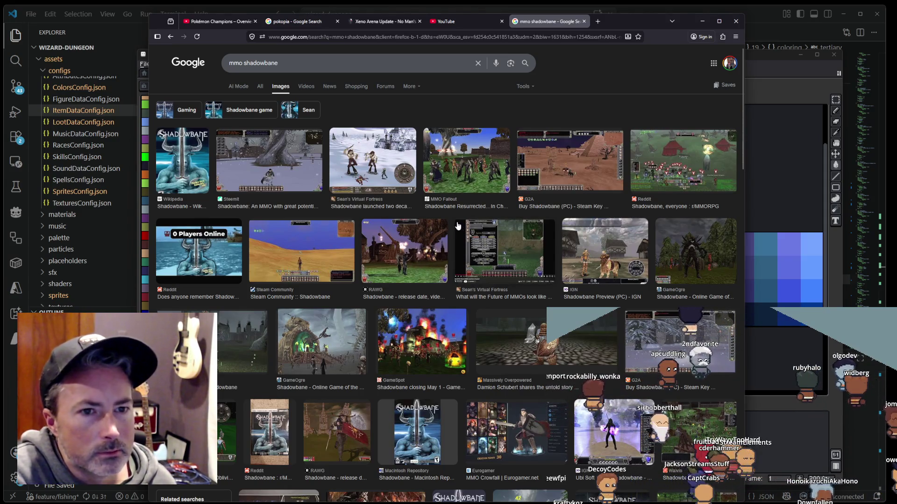
Step: Preview the Shadowbane Resurrected, 0 Players Online and Sean's Virtual Fortress images, then open that article
left_click(462, 180)
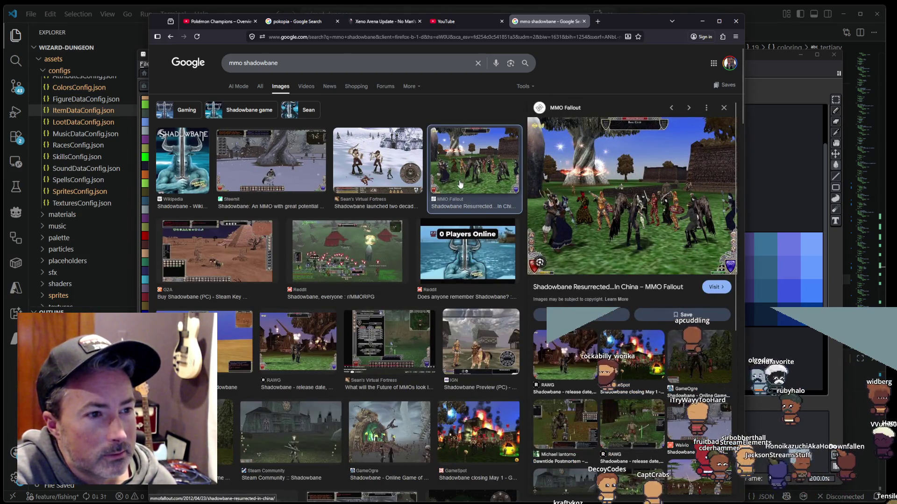
left_click(467, 258)
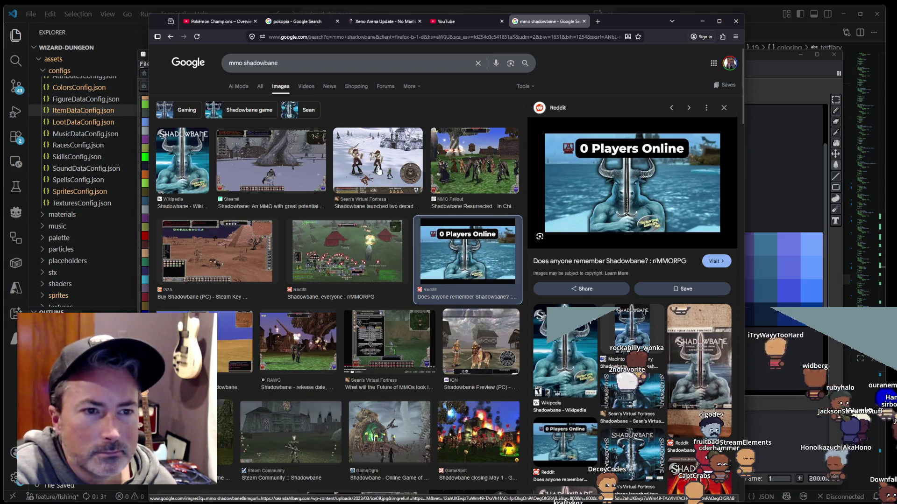
left_click(378, 161)
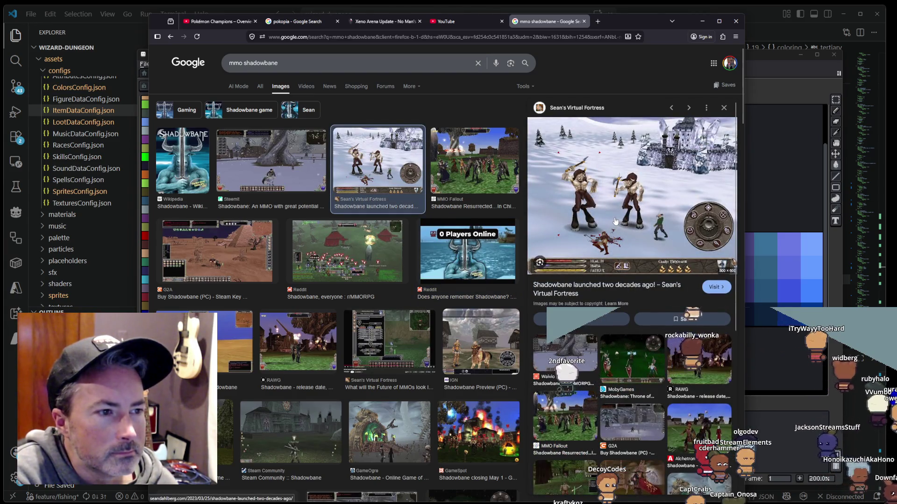
left_click(615, 222)
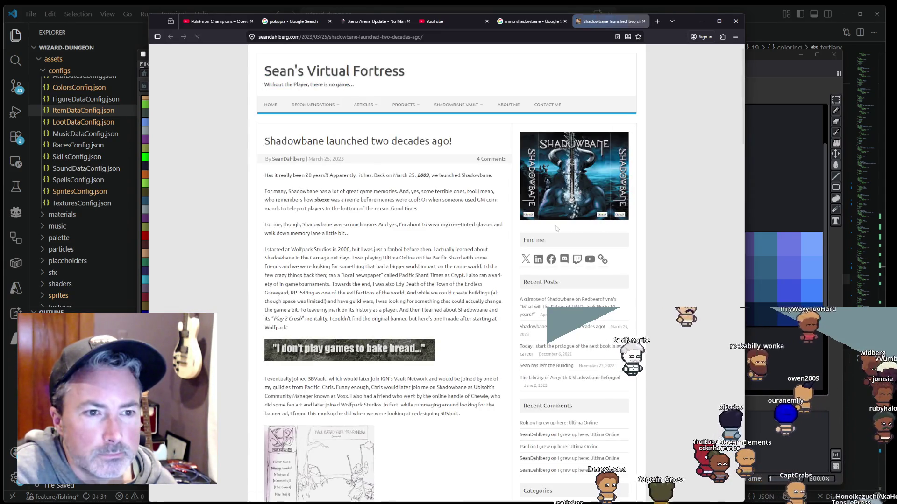
Step: Scroll down to the article's Shadowbane screenshots and browse them in the enlarged gallery
scroll(446, 251, "down", 3)
scroll(447, 250, "down", 2)
scroll(444, 251, "down", 4)
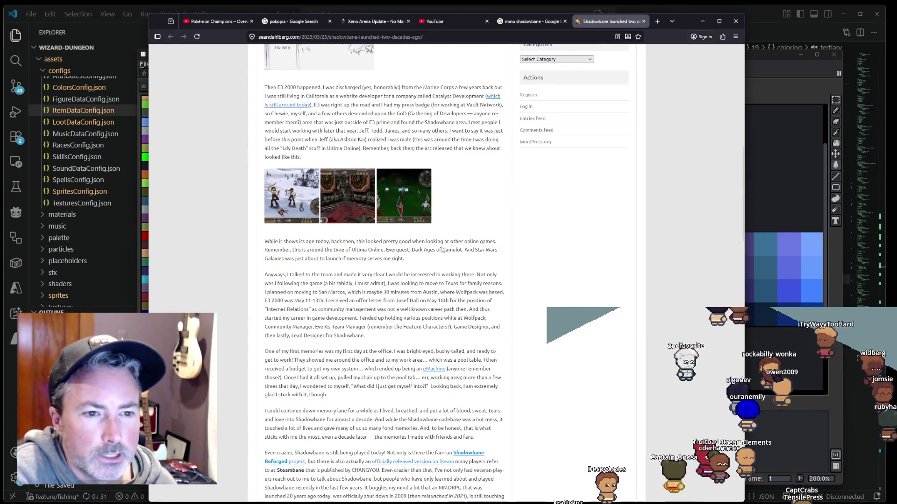
left_click(303, 193)
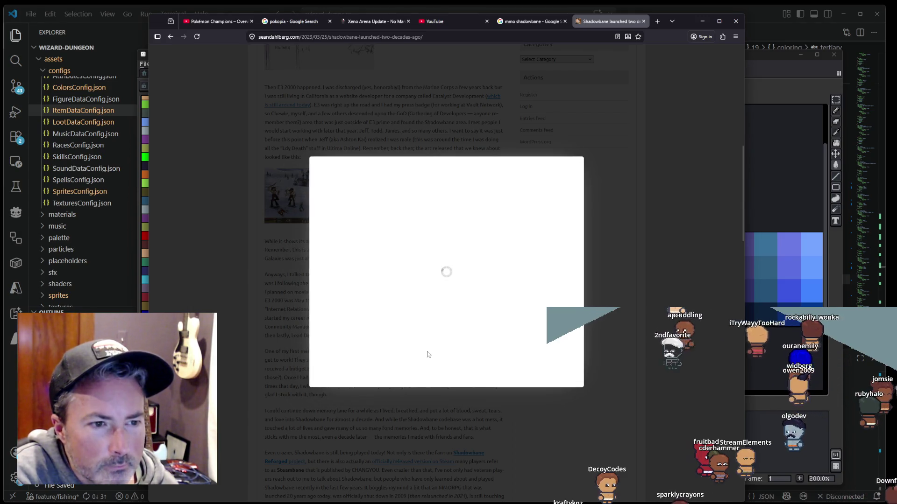
left_click(324, 283)
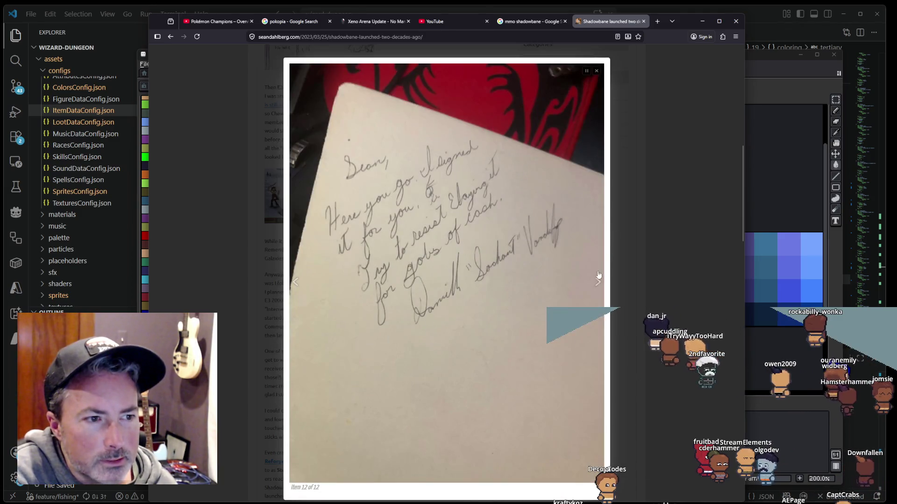
left_click(597, 280)
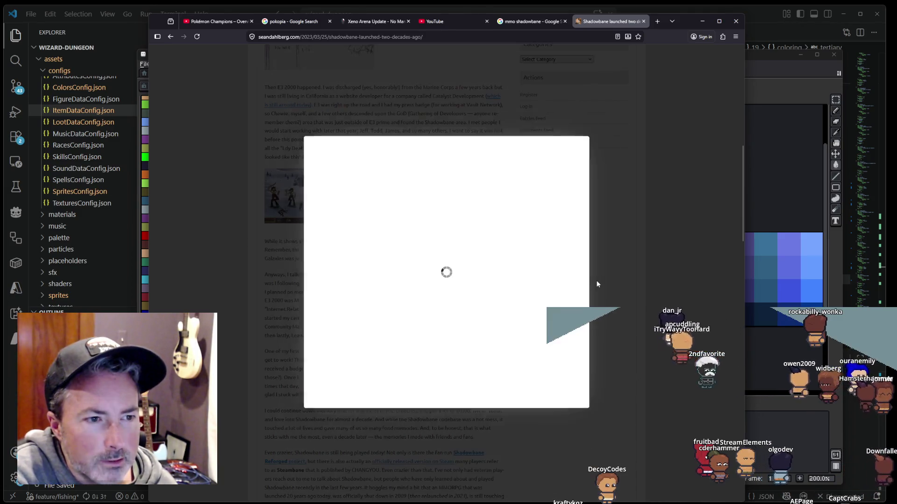
left_click(571, 277)
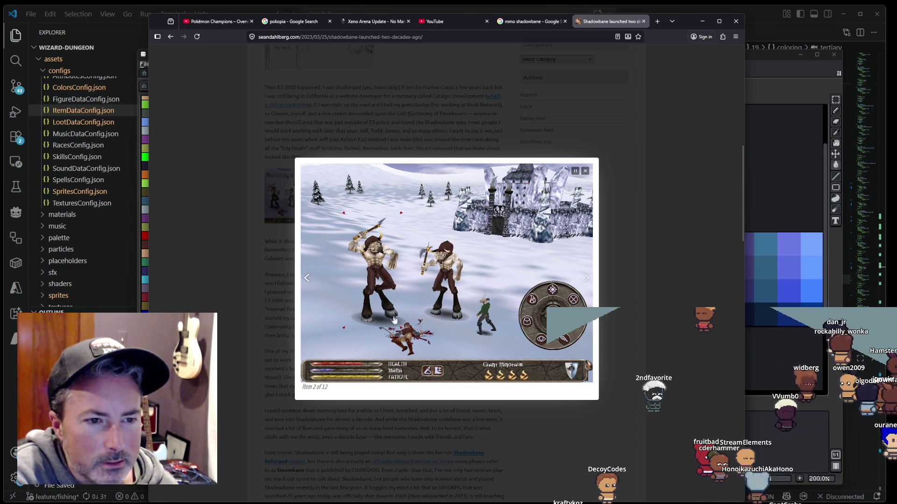
left_click(436, 274)
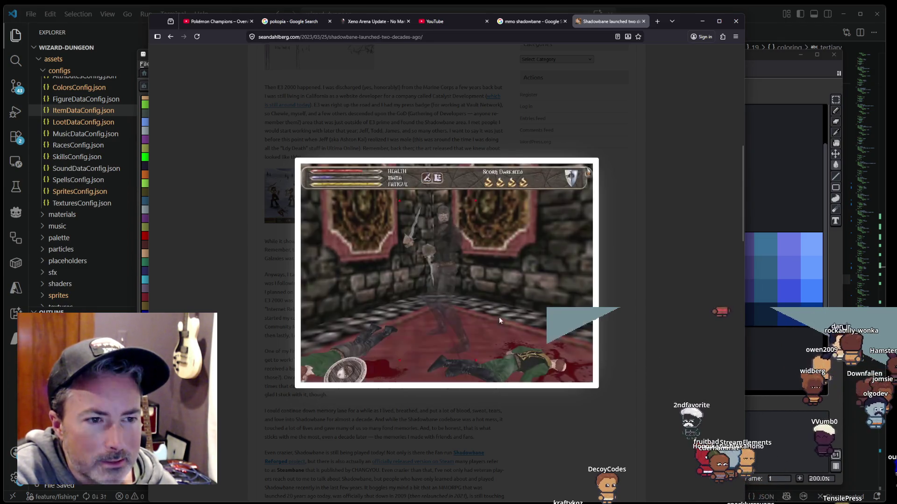
Step: Step back and forth through more screenshots, then close the gallery and the article tab
left_click(587, 279)
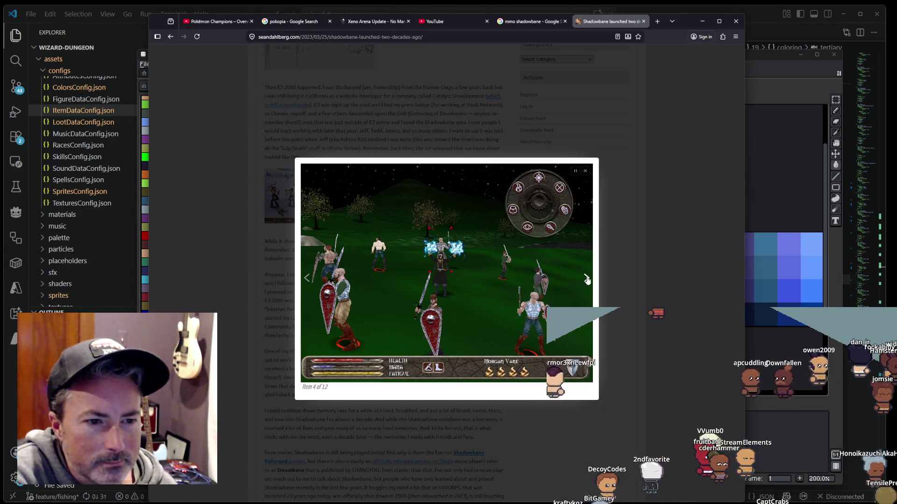
left_click(587, 279)
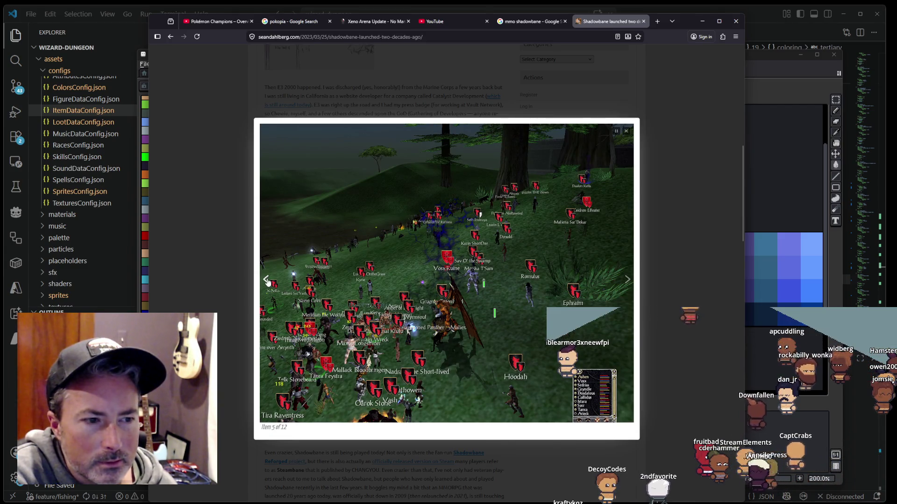
left_click(267, 280)
left_click(304, 282)
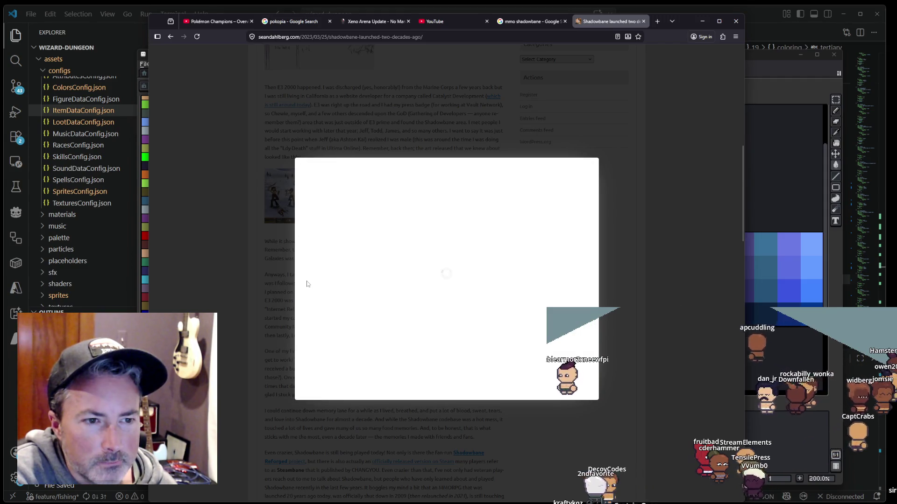
left_click(306, 280)
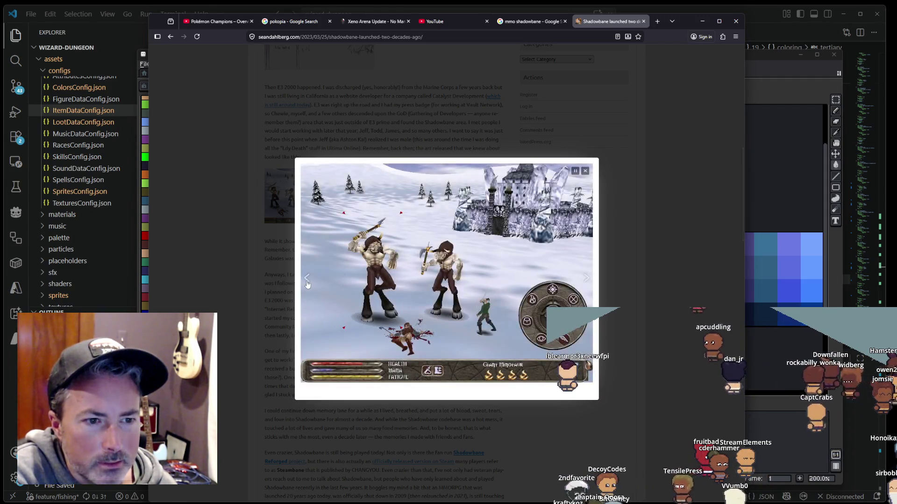
left_click(586, 172)
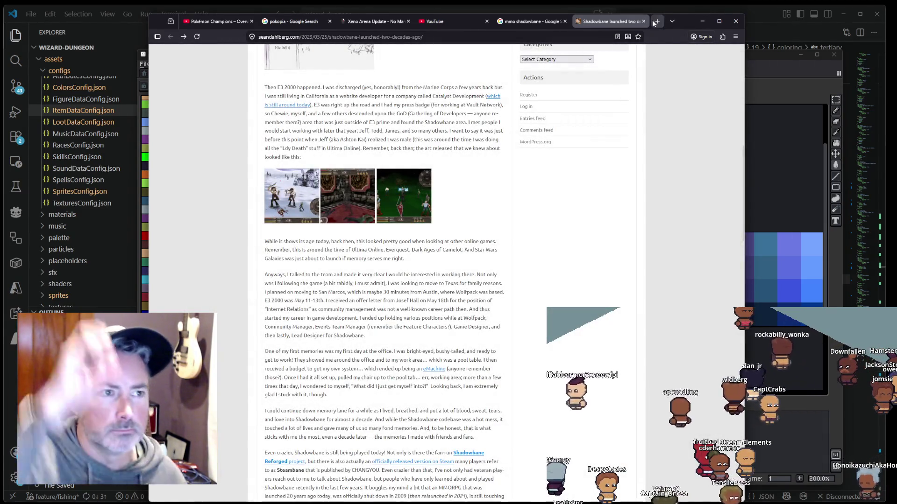
left_click(644, 21)
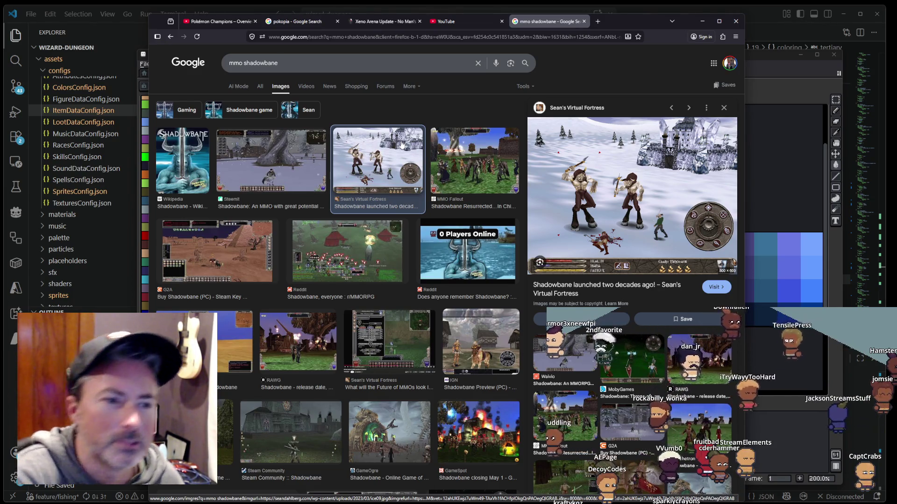
Step: Search Google Images for 'bering sea'
triple_click(346, 68)
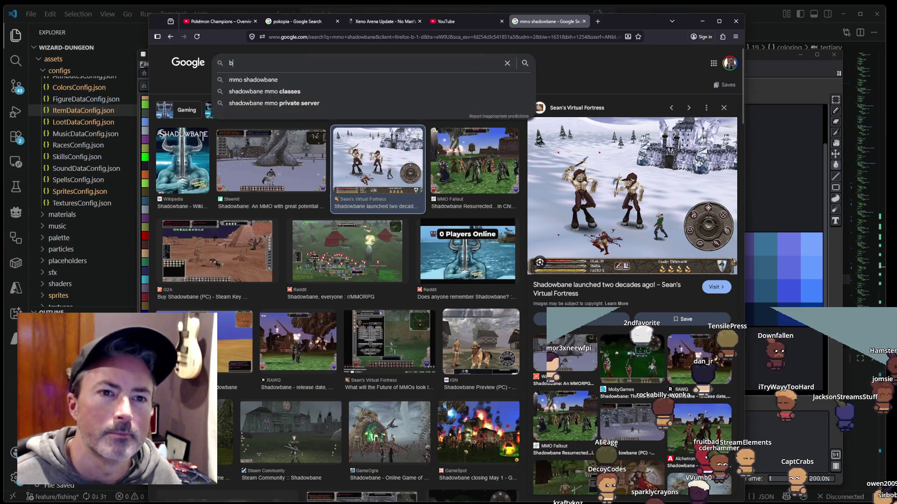
type("bering sea")
key("Return")
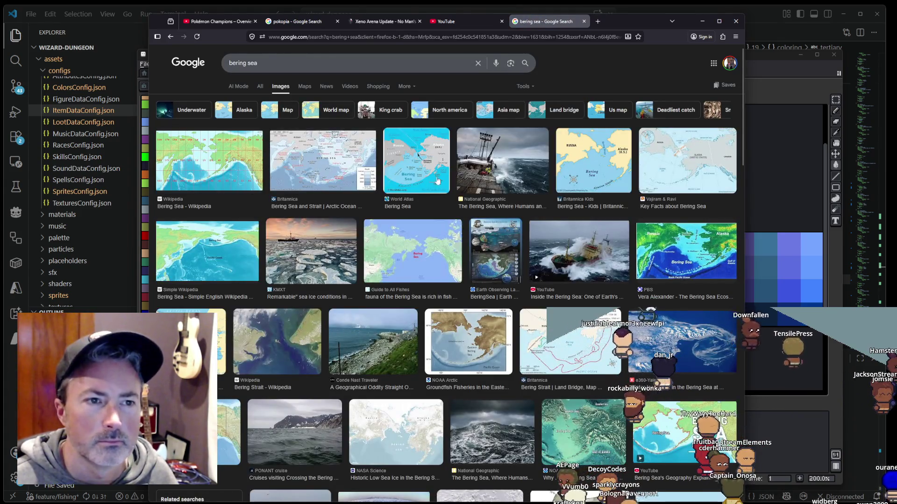
Step: Preview the World Atlas Bering Sea map, Inside the Bering Sea video and a stormy ship image
left_click(437, 181)
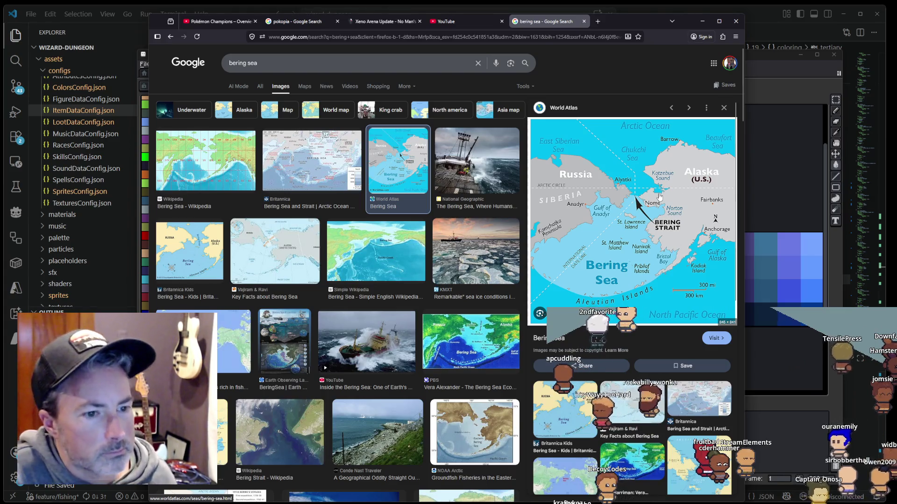
left_click(367, 341)
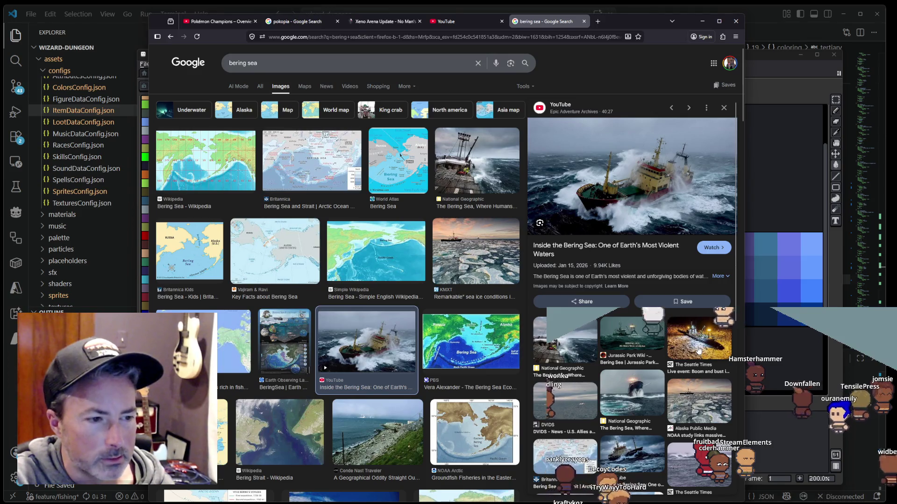
left_click(631, 455)
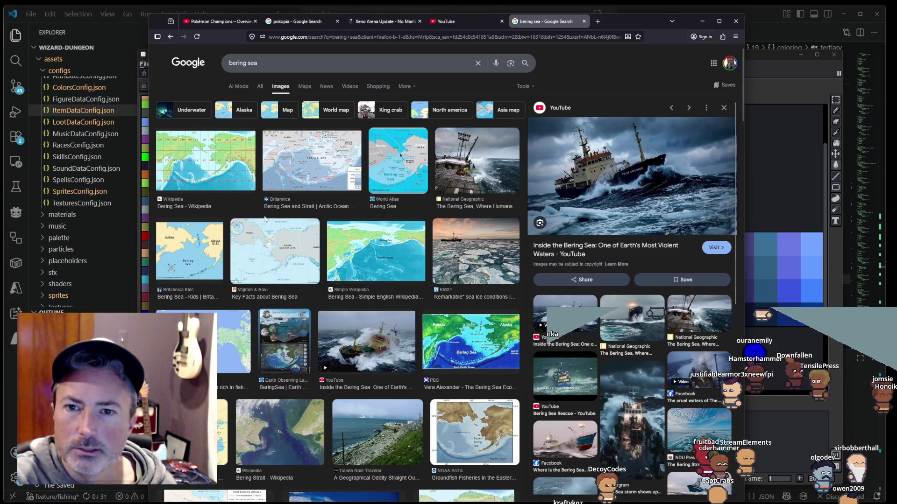
left_click(417, 186)
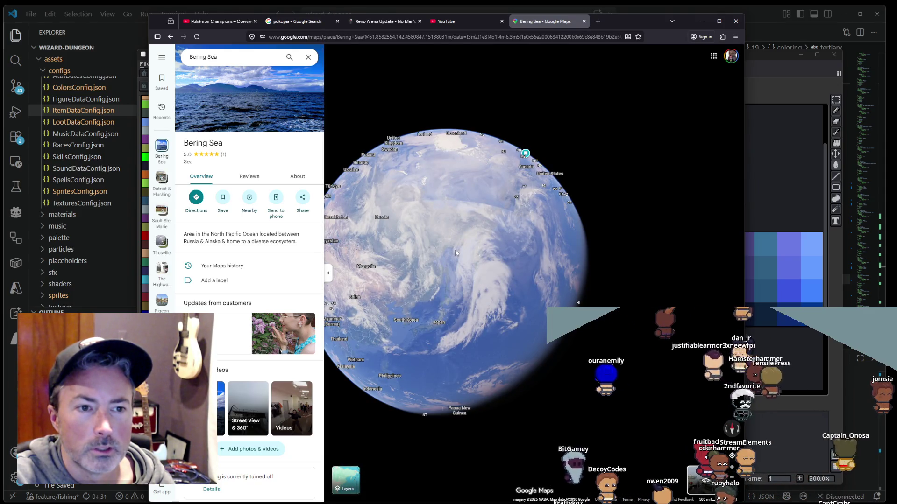
Step: Zoom into the Bering Sea islands, viewing St. Lawrence, Nunivak and St George
scroll(456, 252, "up", 3)
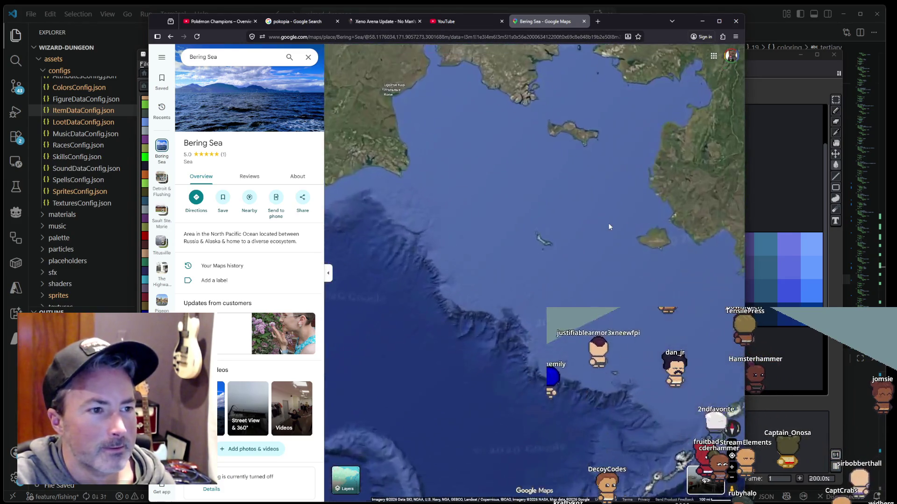
scroll(609, 226, "up", 3)
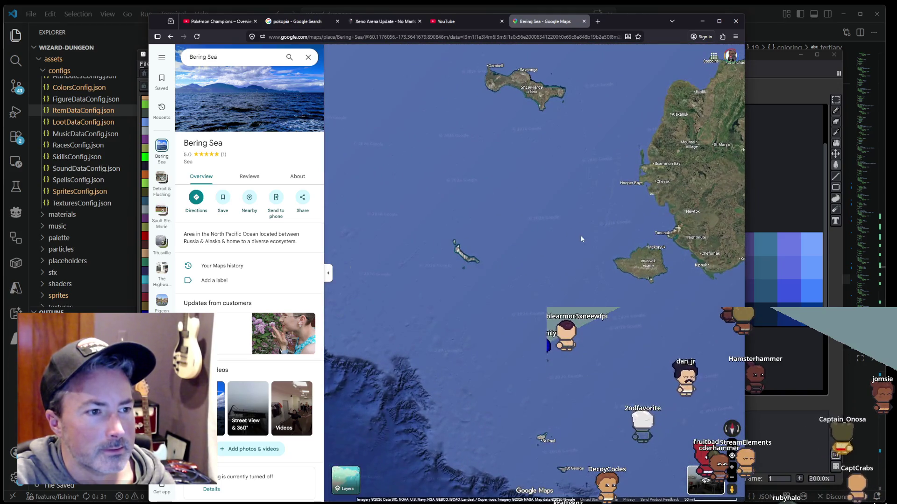
left_click_drag(581, 238, 637, 416)
mouse_move(533, 274)
left_mouse_down()
mouse_move(553, 231)
mouse_move(497, 211)
left_mouse_up()
scroll(516, 369, "up", 5)
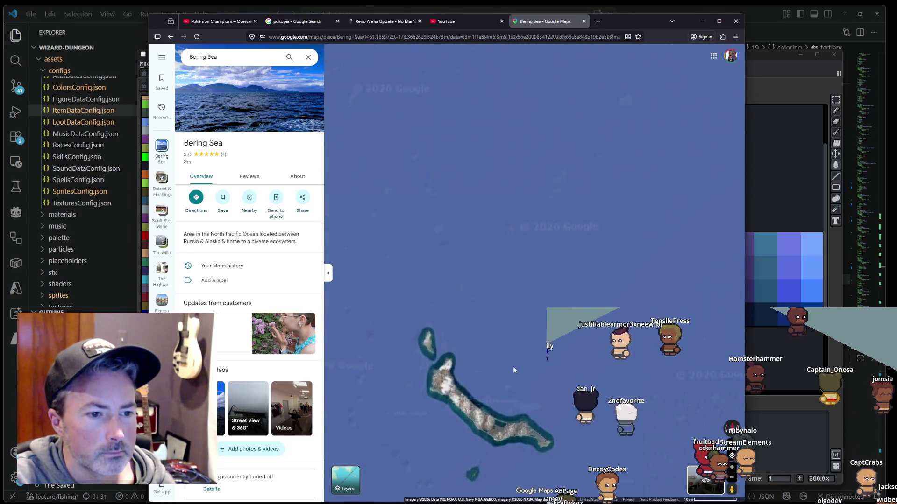
left_click_drag(513, 367, 522, 254)
scroll(608, 268, "down", 3)
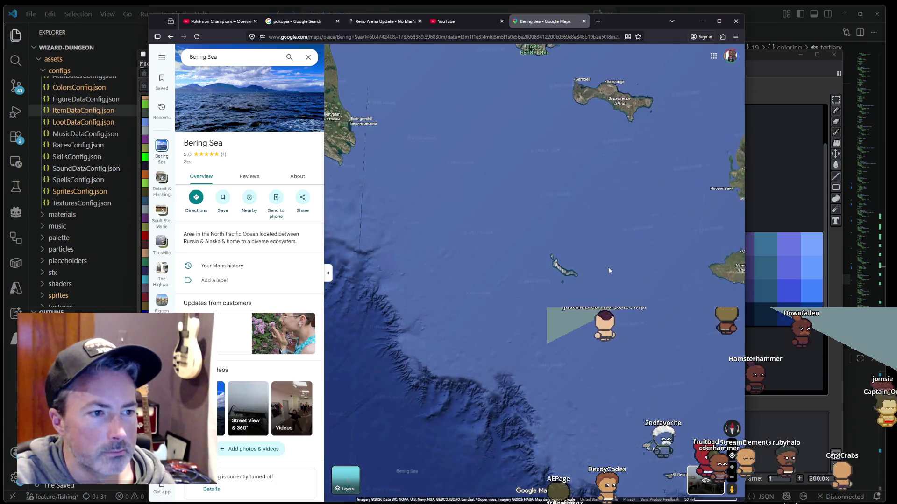
left_click_drag(560, 293, 461, 237)
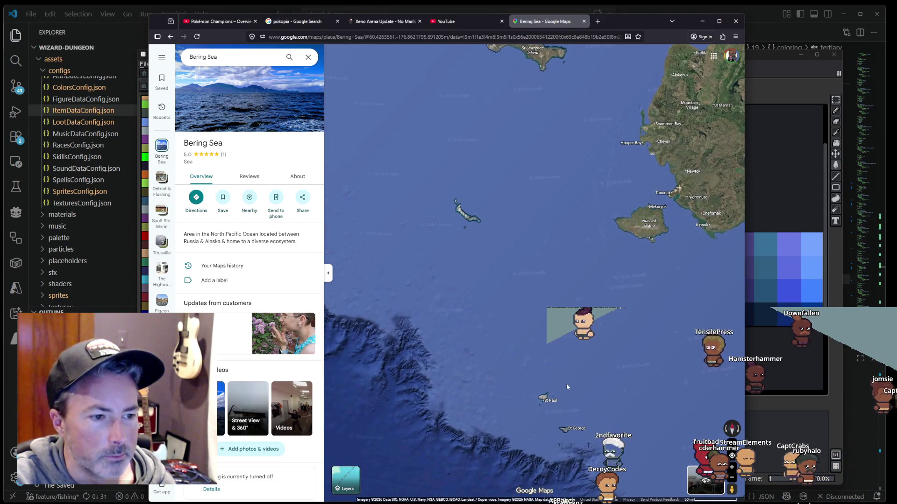
scroll(561, 385, "up", 2)
left_click_drag(539, 383, 535, 305)
scroll(535, 305, "up", 3)
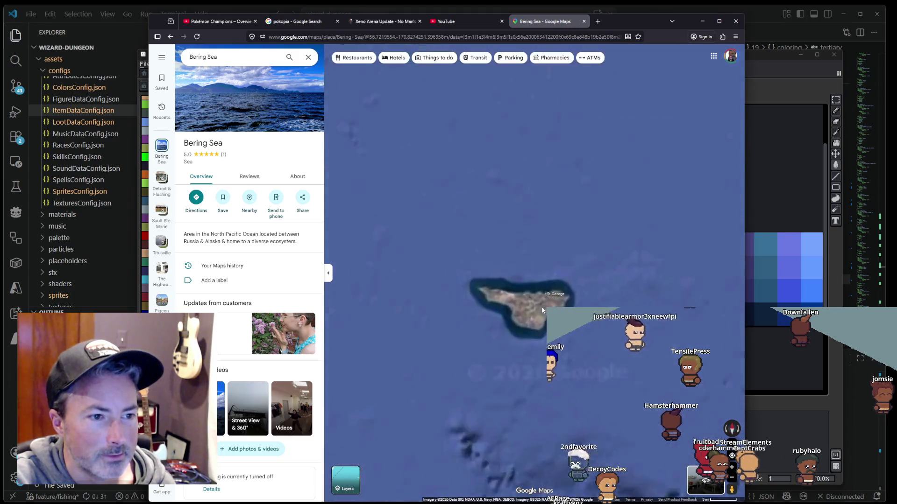
scroll(542, 306, "up", 1)
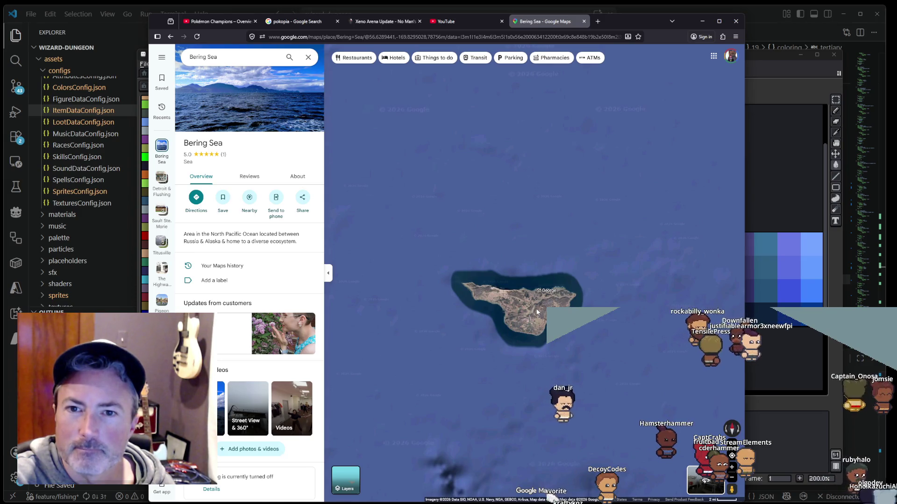
Step: Zoom back out and pan to Alaska's western coast, centring on Togiak and Bristol Bay
scroll(511, 307, "down", 2)
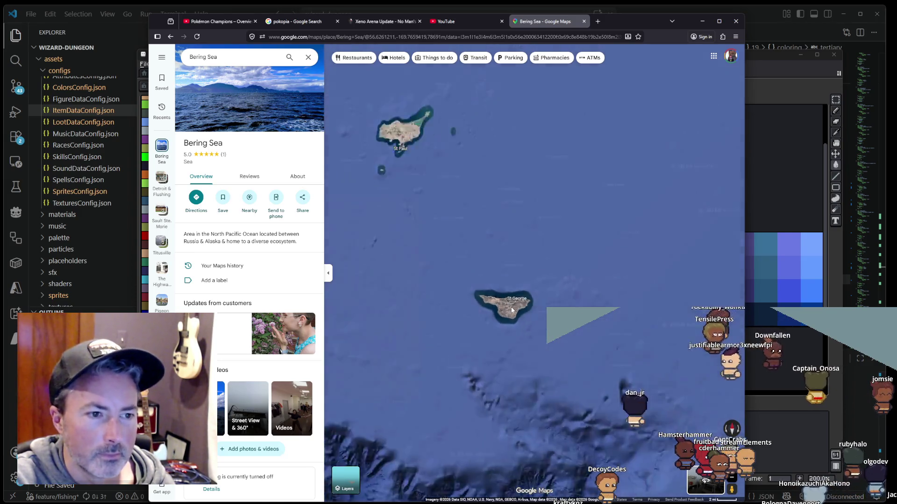
scroll(511, 307, "down", 1)
scroll(510, 309, "down", 3)
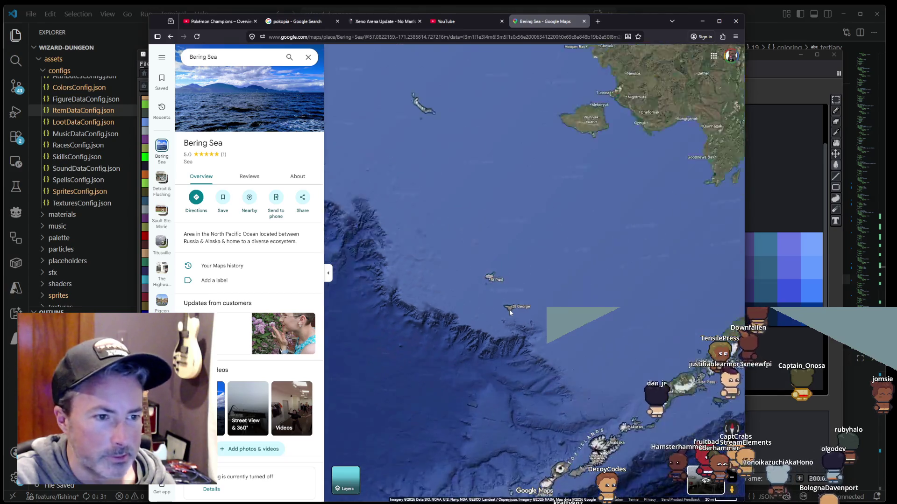
scroll(509, 309, "down", 2)
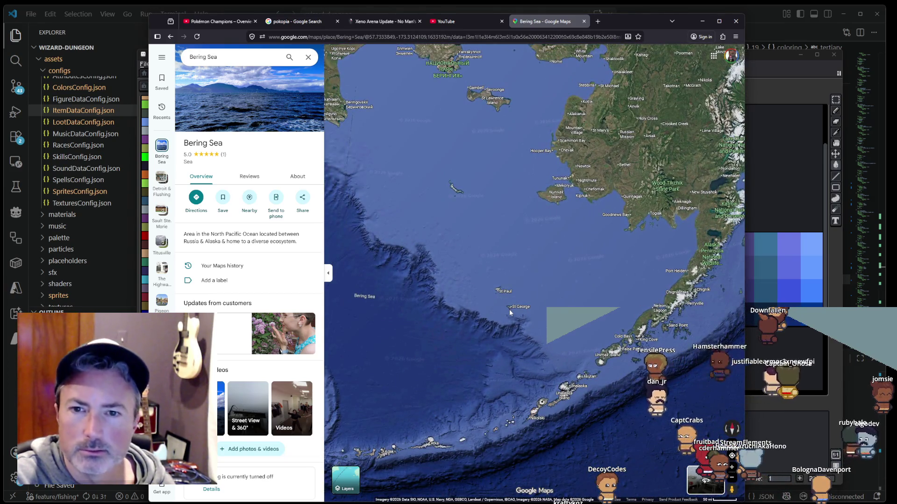
scroll(509, 309, "down", 2)
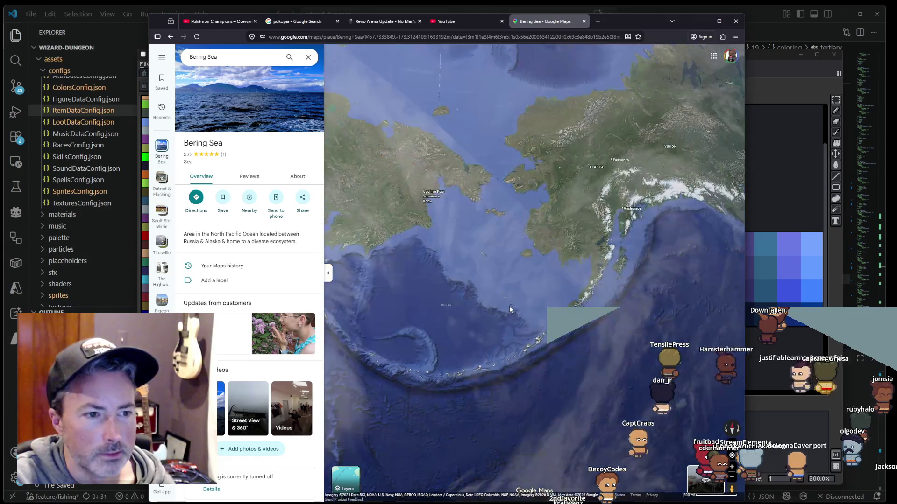
scroll(511, 304, "up", 1)
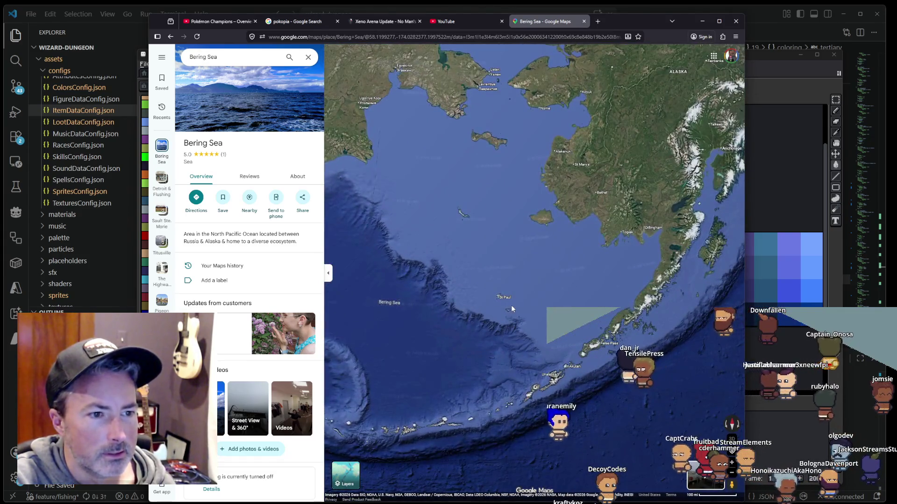
scroll(511, 306, "up", 1)
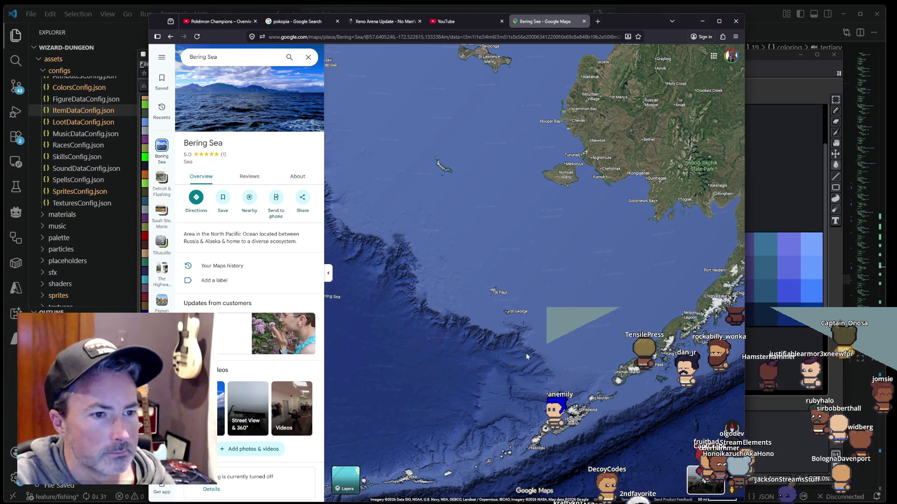
left_click_drag(586, 273, 460, 350)
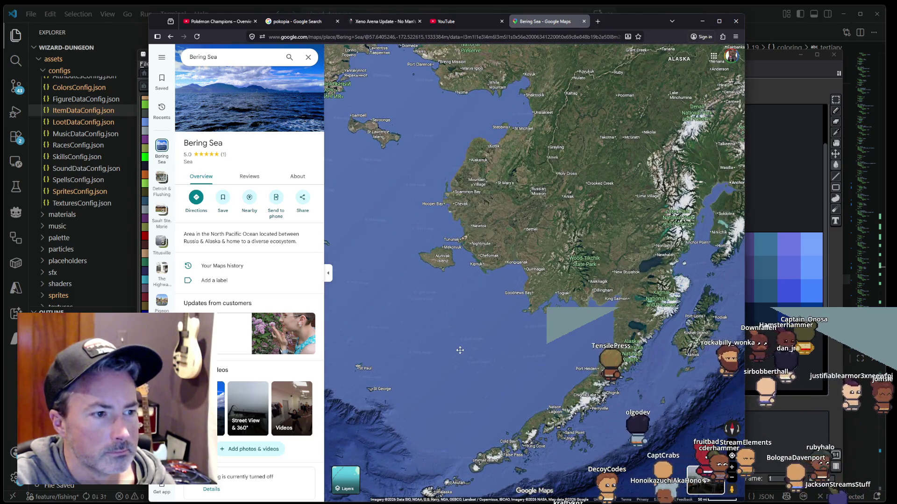
left_click_drag(460, 350, 460, 345)
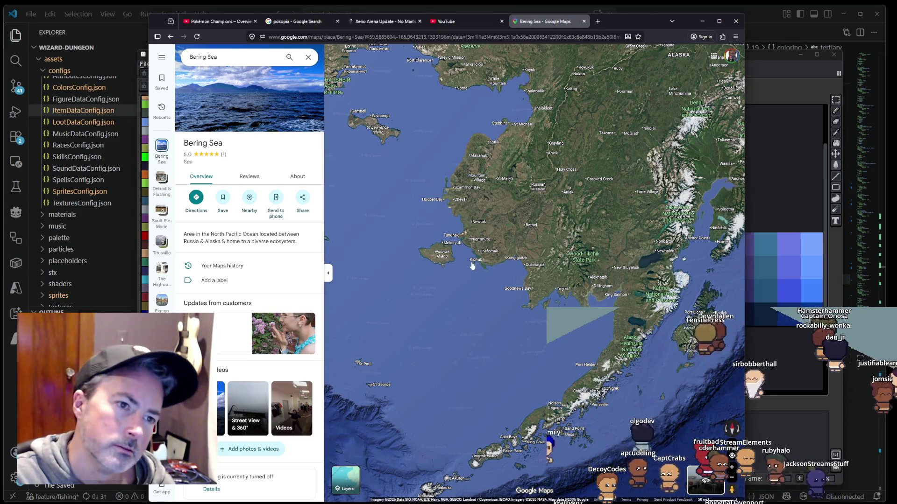
mouse_move(512, 111)
left_mouse_down()
mouse_move(511, 204)
mouse_move(507, 178)
left_mouse_up()
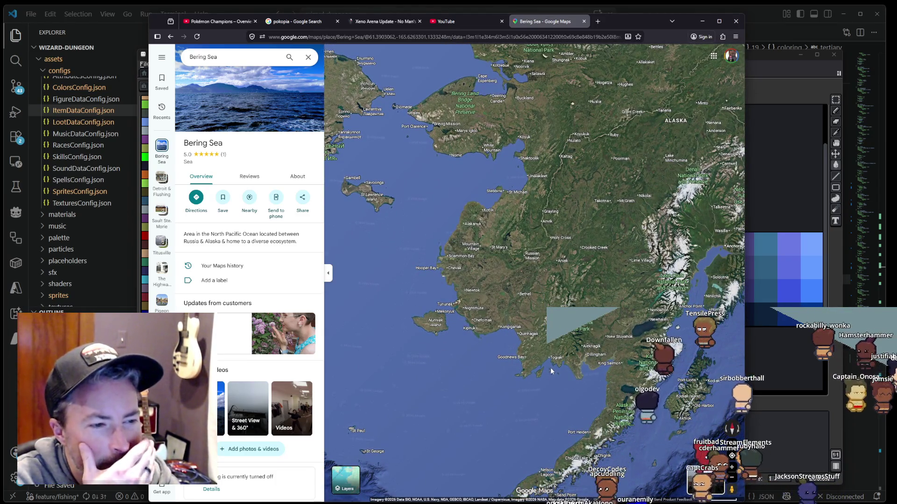
left_click_drag(550, 368, 492, 304)
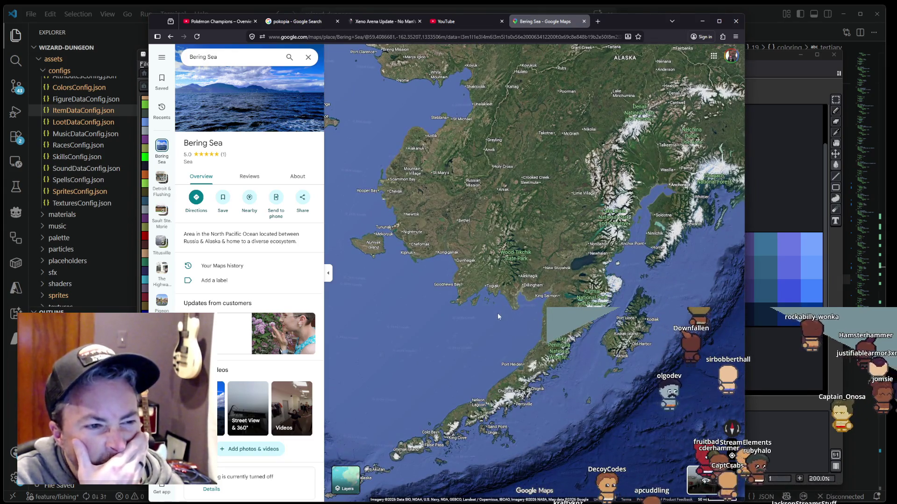
left_click_drag(518, 341, 519, 317)
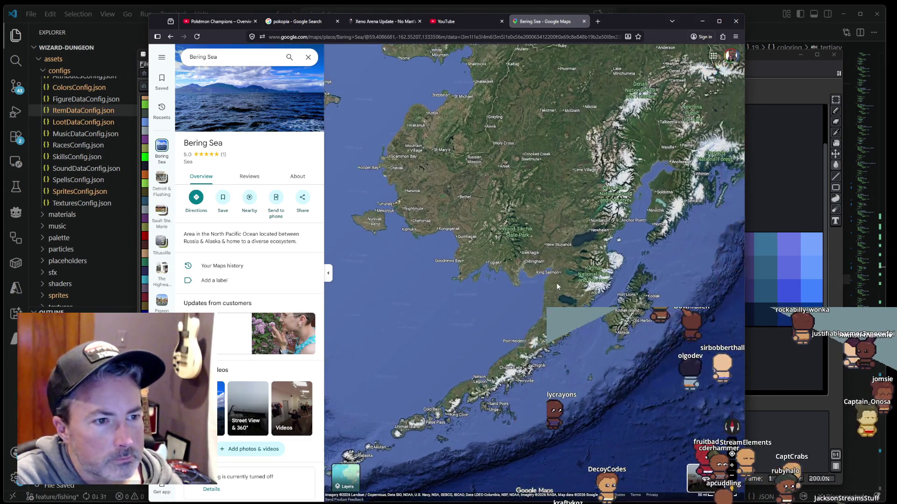
Step: Zoom in close around King Salmon, then zoom back out
scroll(557, 282, "up", 5)
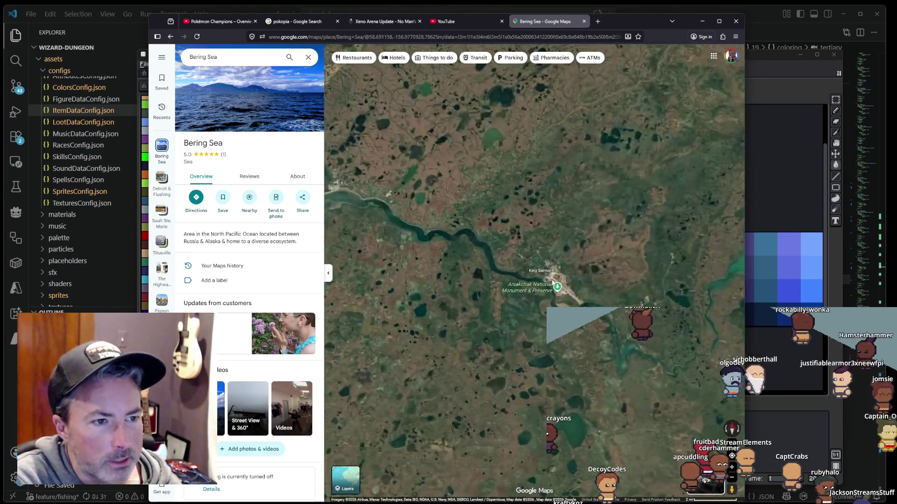
scroll(552, 283, "up", 3)
scroll(556, 273, "up", 1)
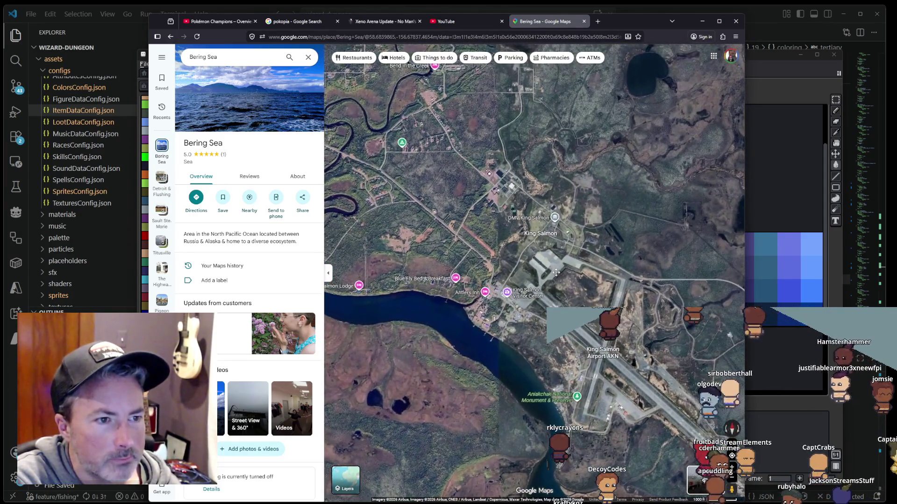
left_click_drag(556, 272, 596, 293)
scroll(594, 303, "down", 5)
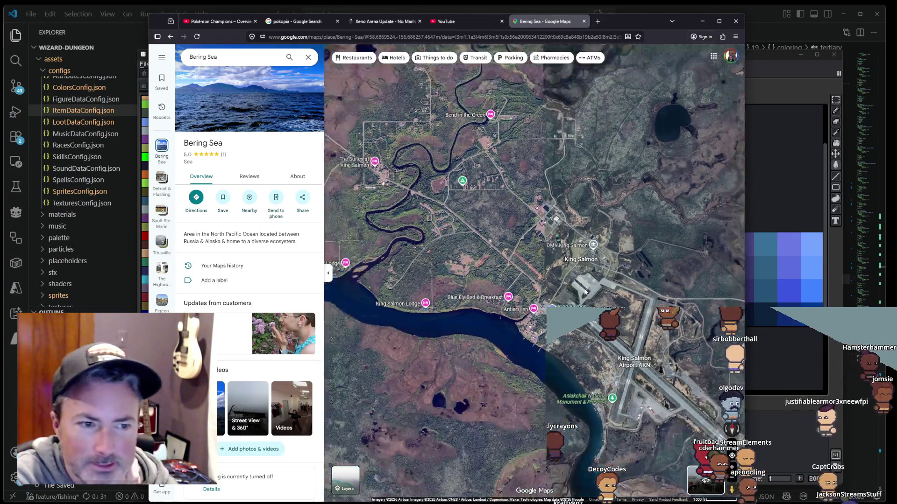
scroll(577, 282, "down", 4)
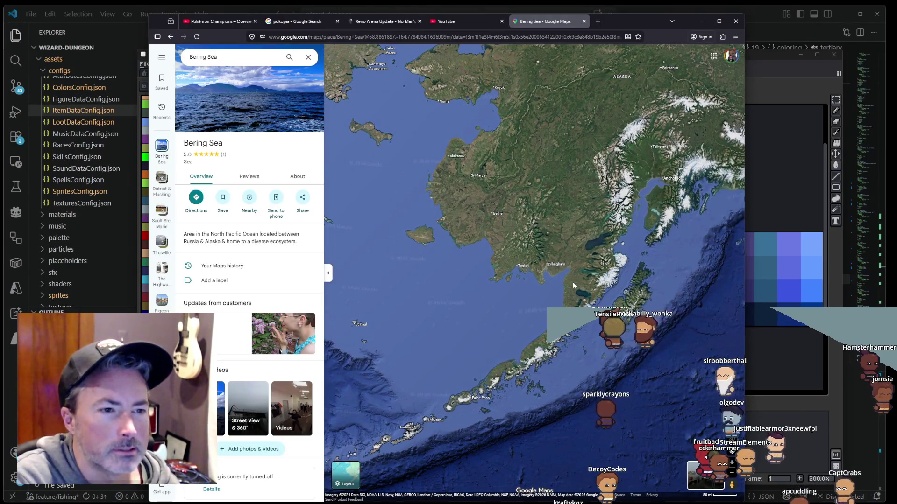
scroll(575, 284, "down", 2)
Step: Pan across Alaska past Anchorage and zoom in on the Bering Sea near St Paul and St George
scroll(598, 284, "up", 2)
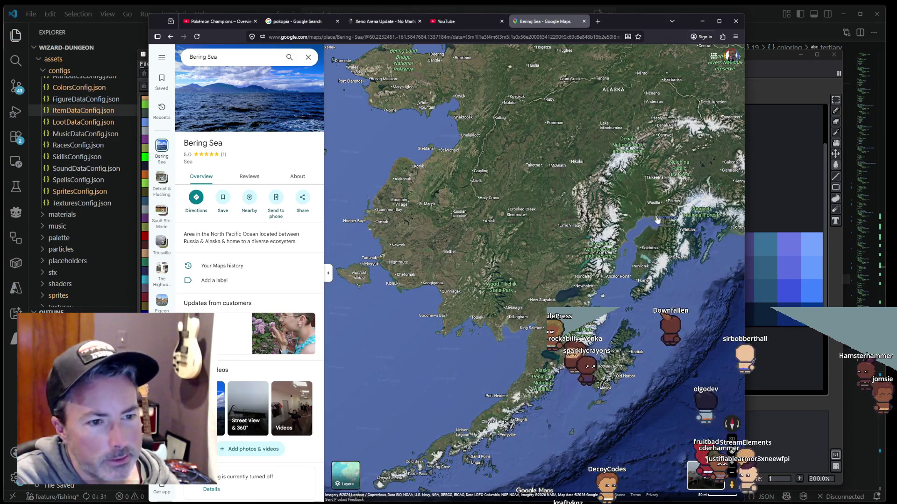
left_click_drag(658, 225, 485, 256)
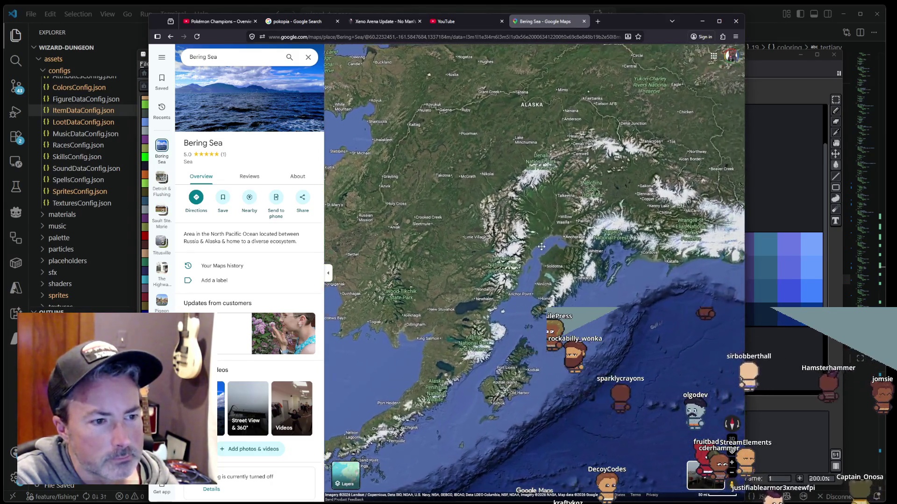
scroll(484, 257, "down", 2)
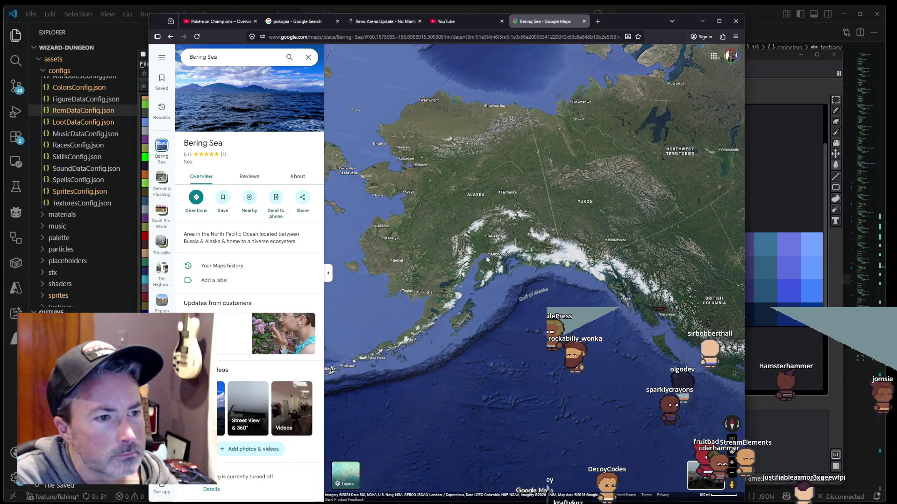
left_click_drag(487, 258, 596, 245)
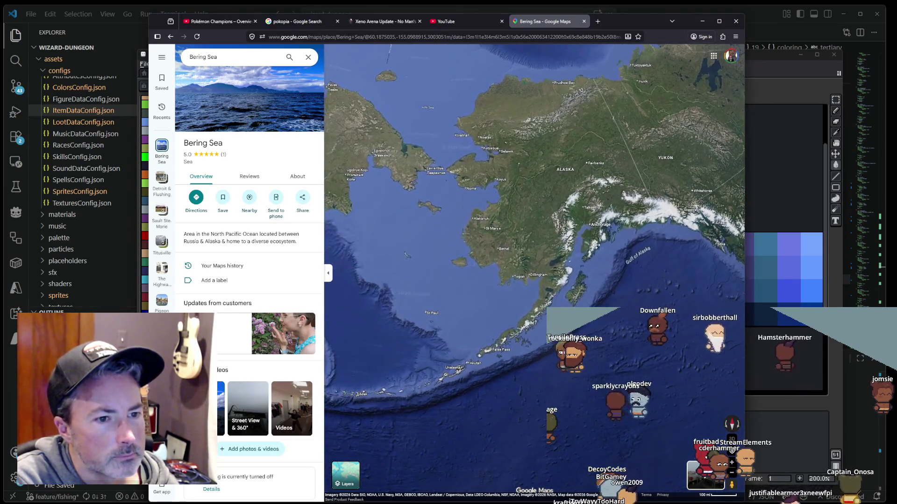
scroll(480, 328, "up", 2)
scroll(443, 301, "up", 2)
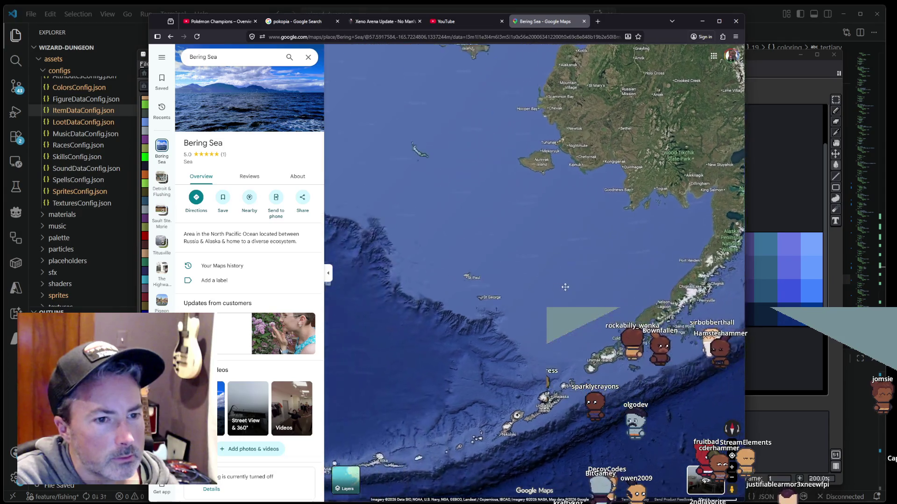
left_click_drag(490, 297, 529, 245)
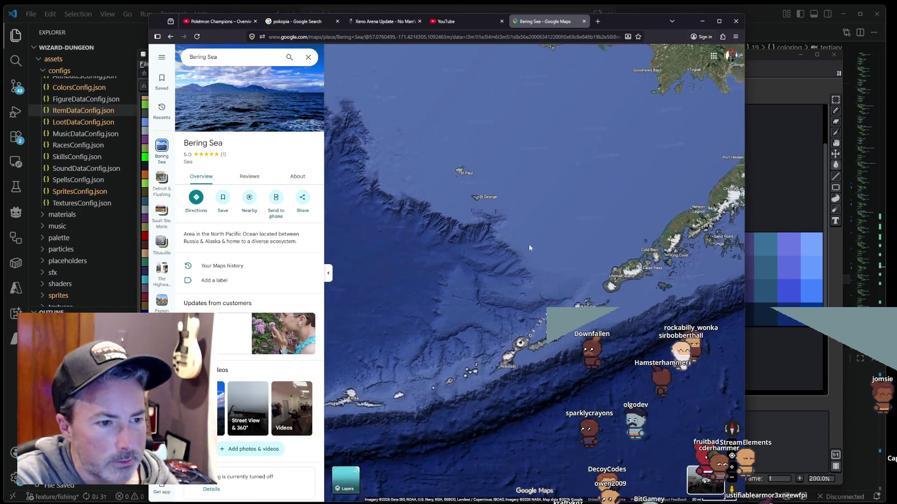
Step: Pan along the Alaska Peninsula past Unimak Island and Cold Bay, zooming in and out
scroll(630, 360, "up", 3)
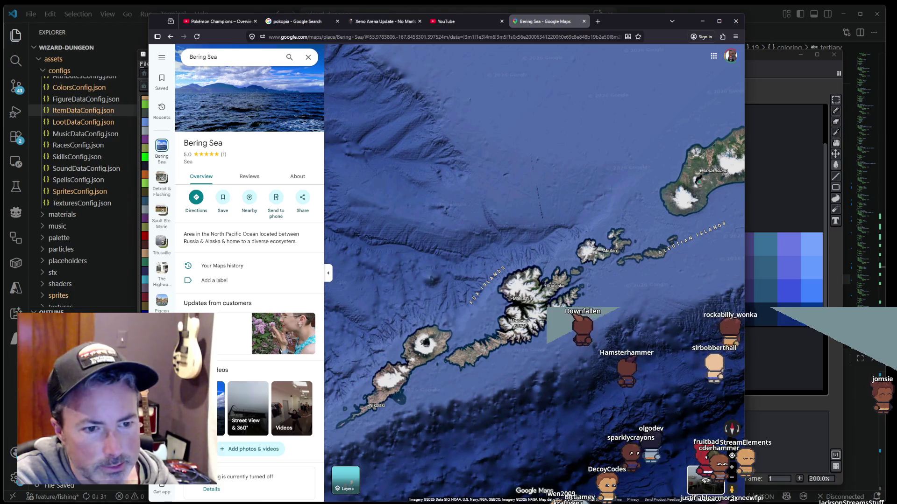
left_click_drag(618, 284, 464, 345)
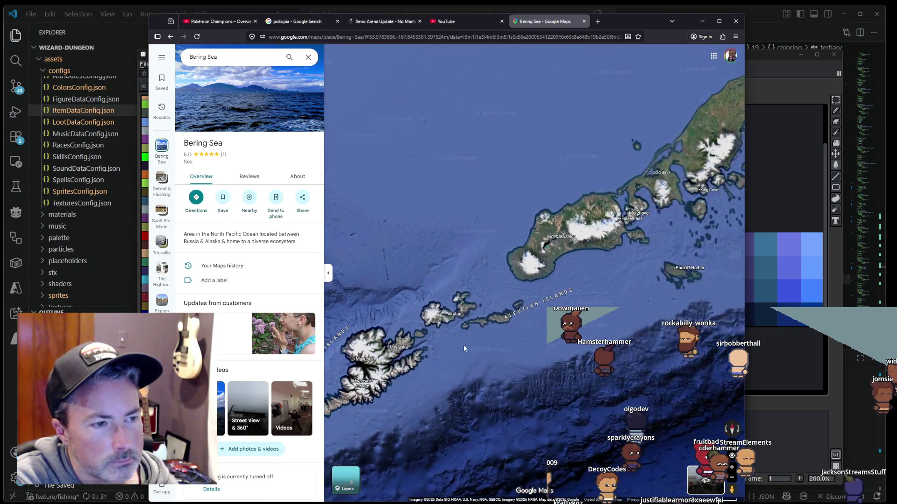
left_click_drag(583, 295, 462, 342)
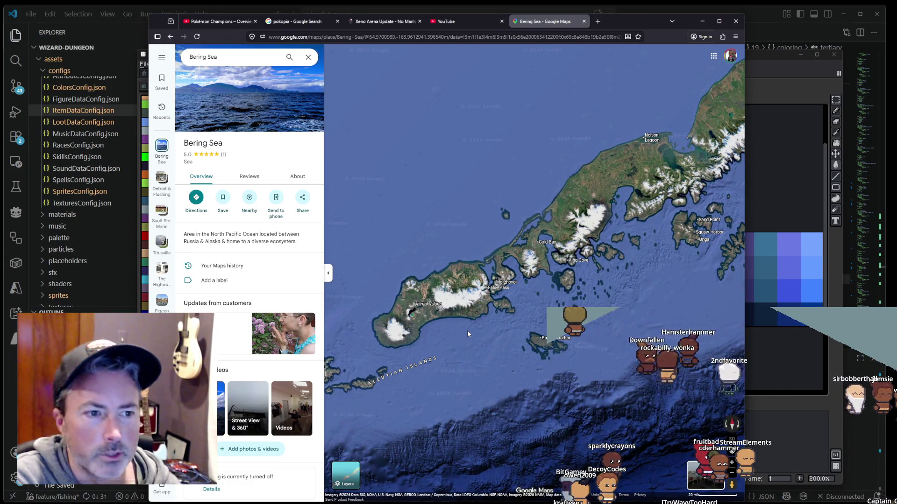
scroll(467, 331, "down", 3)
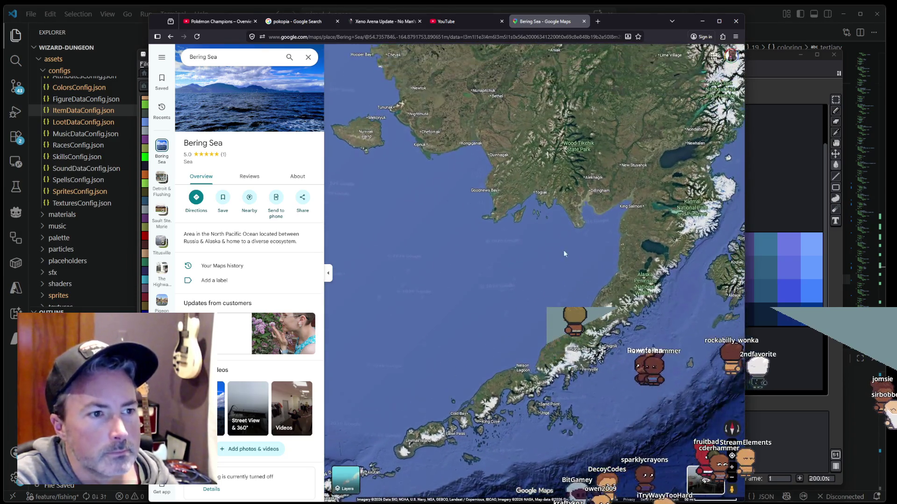
scroll(570, 240, "up", 2)
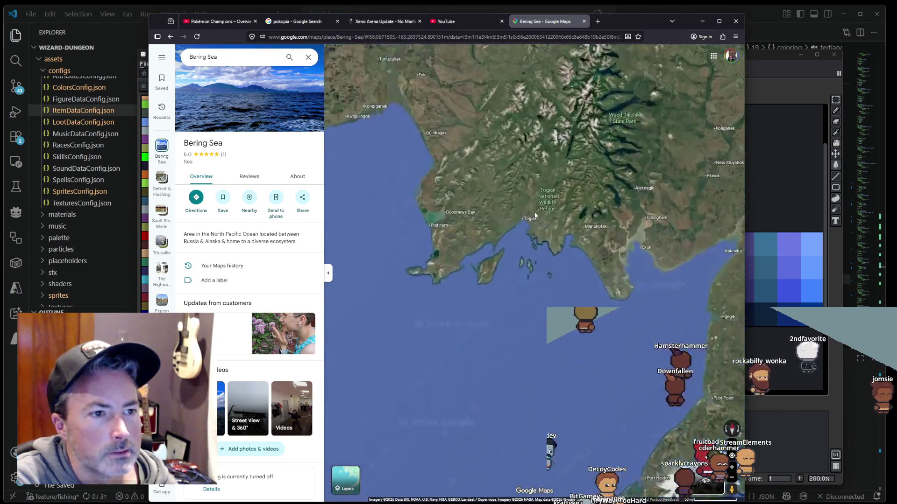
scroll(535, 216, "up", 3)
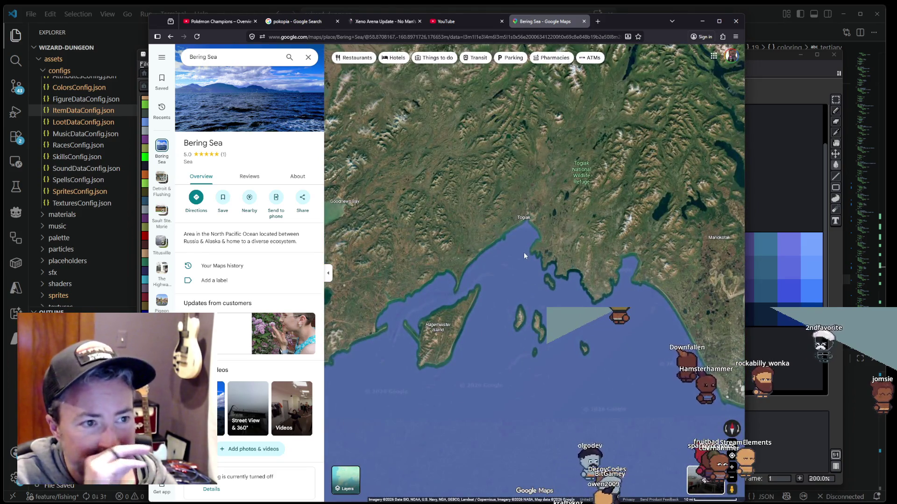
scroll(523, 256, "down", 1)
scroll(523, 258, "down", 1)
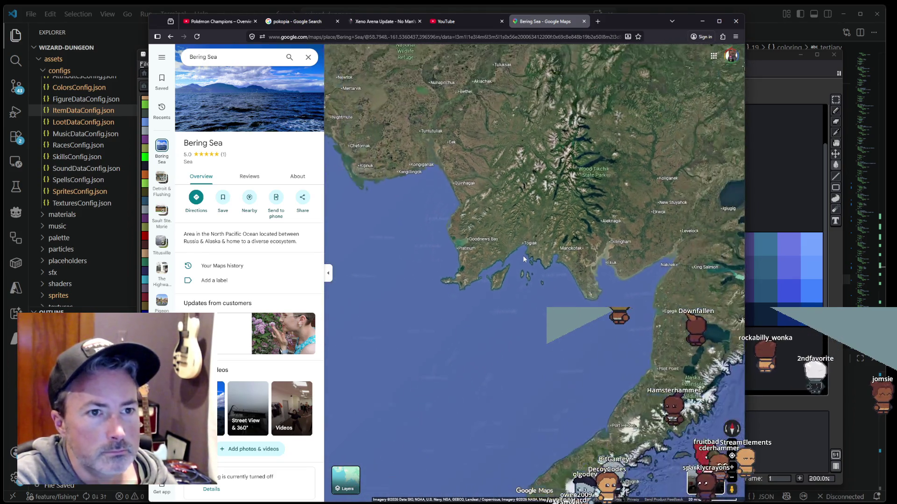
scroll(523, 258, "down", 1)
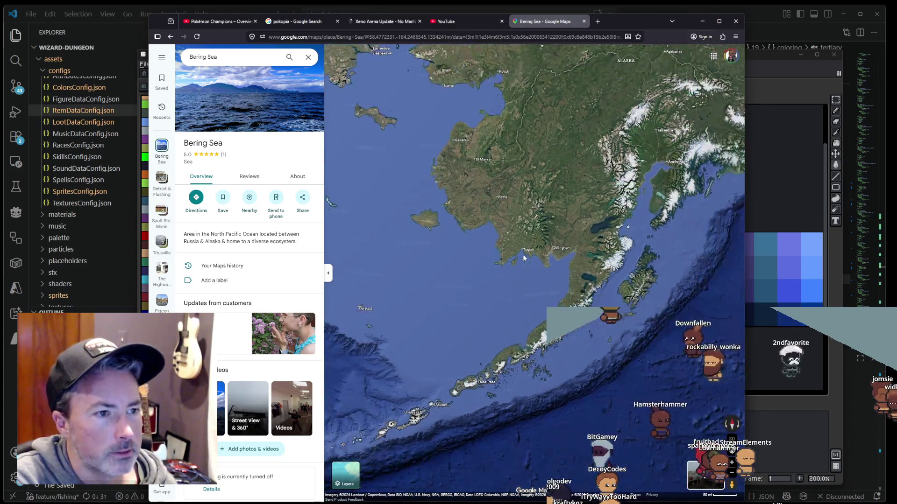
scroll(407, 222, "down", 1)
scroll(413, 223, "down", 1)
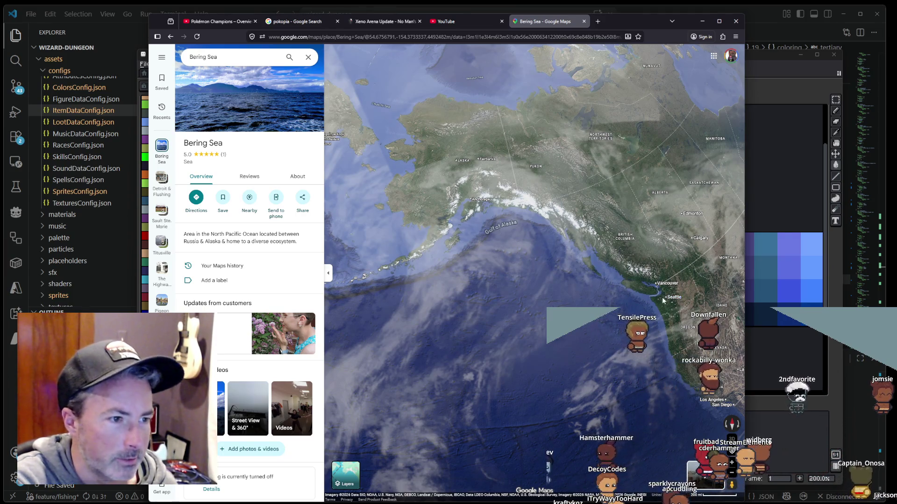
scroll(650, 316, "up", 5)
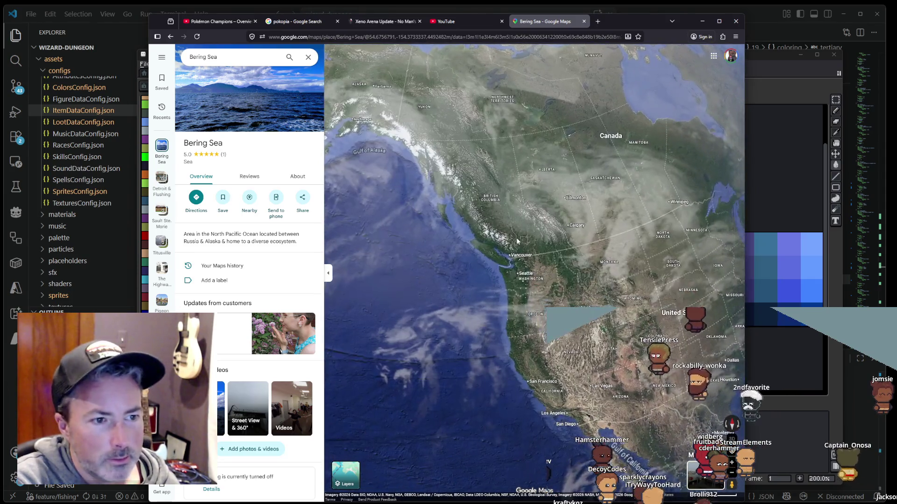
scroll(541, 295, "up", 3)
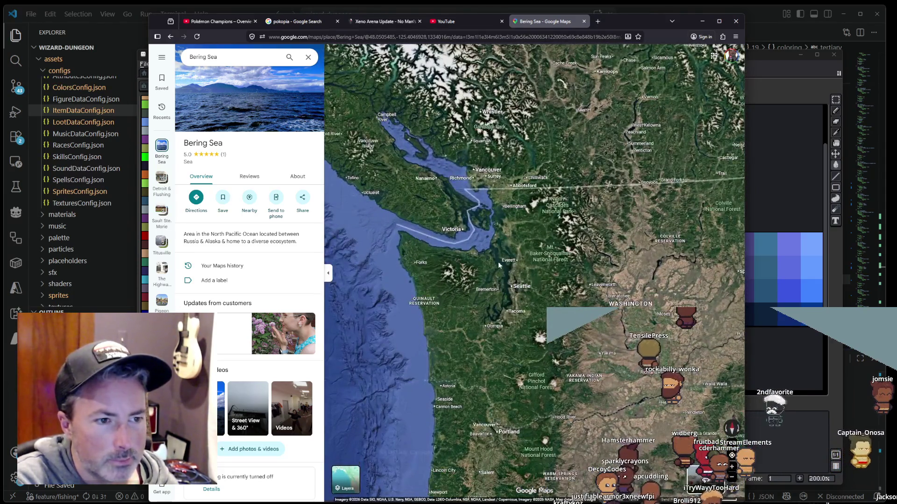
scroll(492, 264, "up", 2)
Step: Look over Puget Sound, the Gulf of Alaska and British Columbia, then close the Bering Sea map tab
left_click_drag(492, 264, 555, 296)
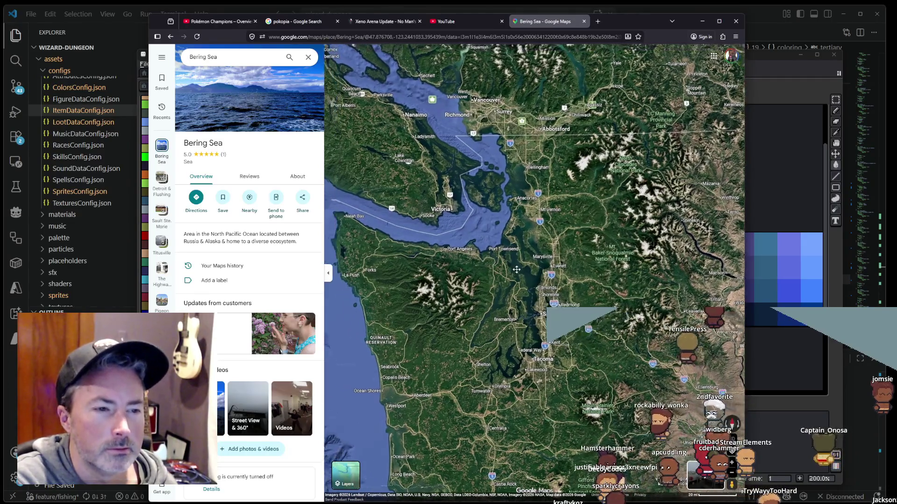
scroll(557, 298, "up", 1)
scroll(559, 285, "up", 1)
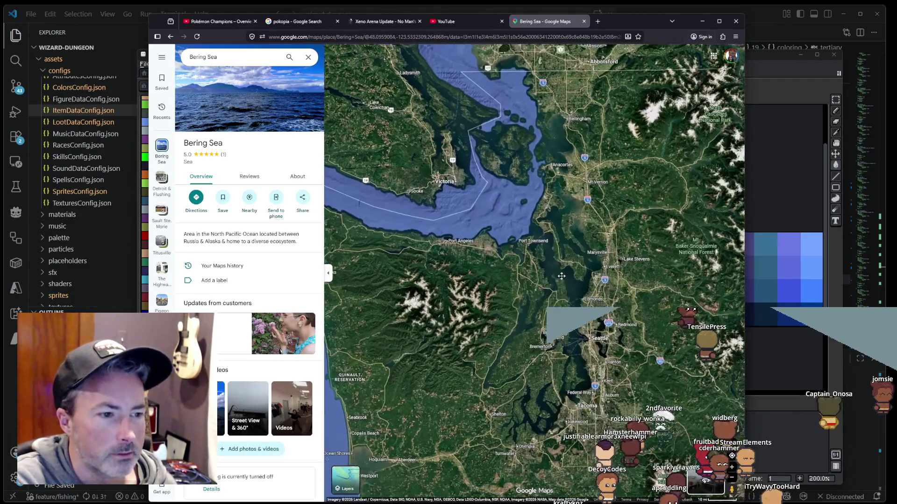
scroll(578, 297, "down", 1)
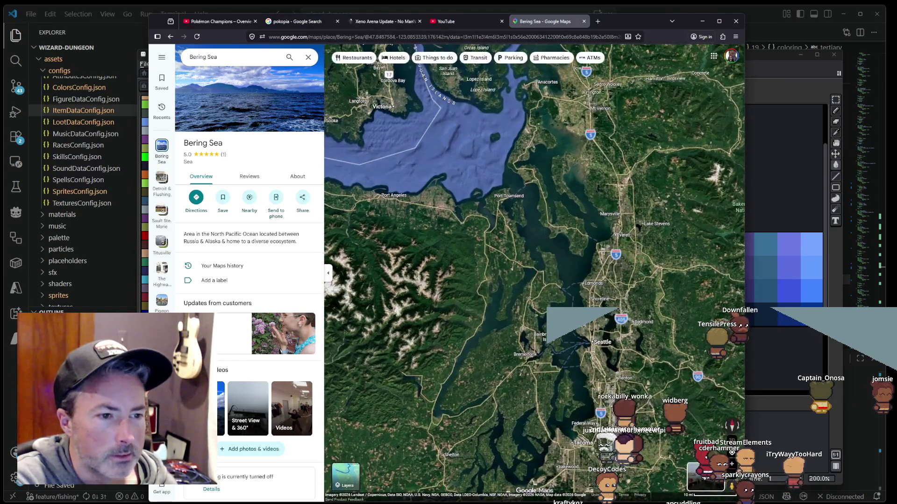
scroll(578, 297, "down", 2)
scroll(578, 296, "down", 3)
left_click_drag(421, 196, 586, 287)
scroll(472, 253, "up", 3)
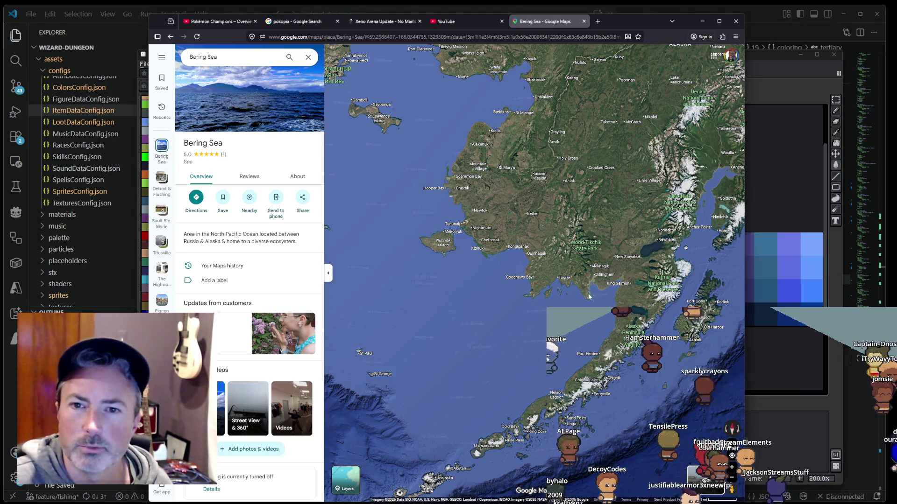
left_click_drag(583, 275, 474, 192)
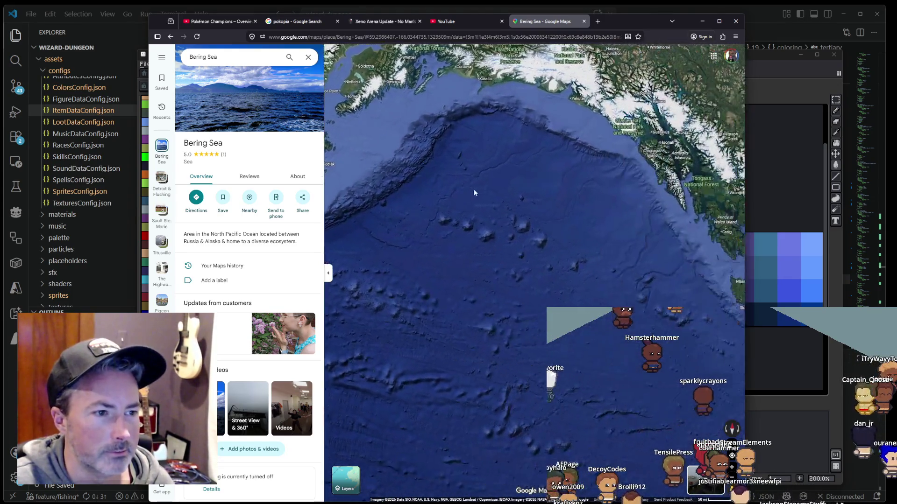
left_click_drag(636, 265, 512, 181)
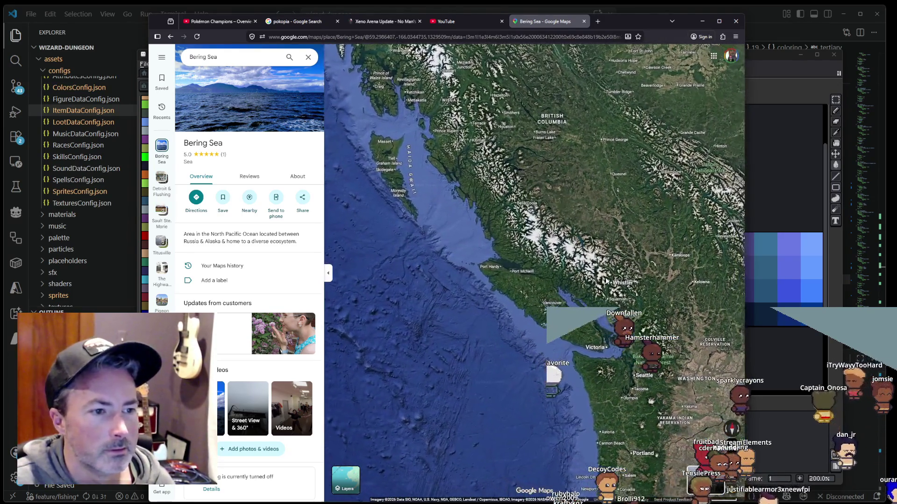
scroll(495, 234, "up", 2)
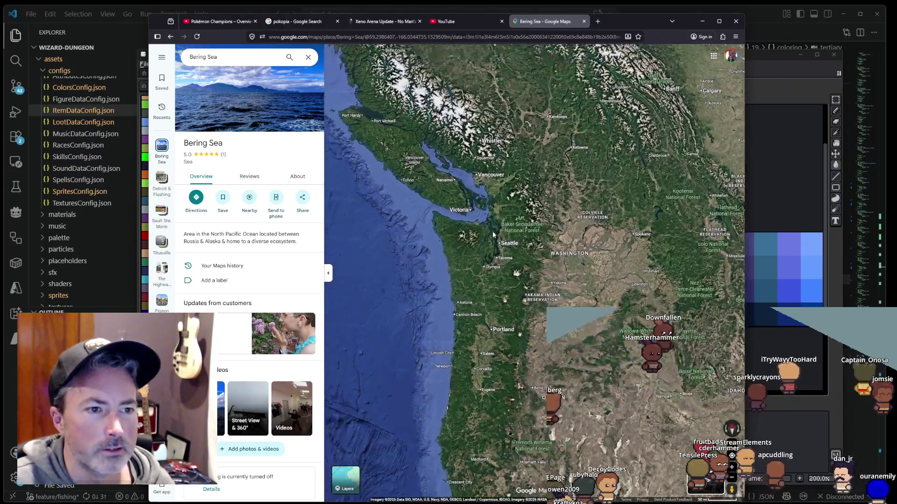
scroll(496, 236, "up", 2)
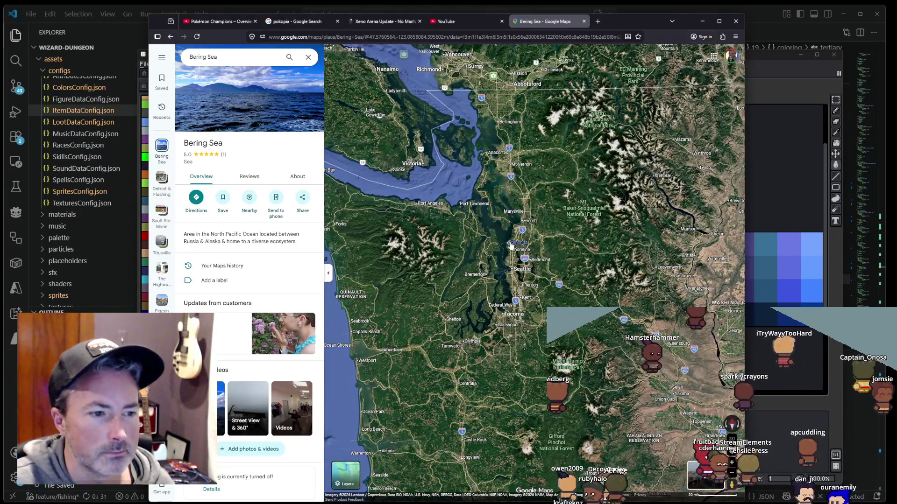
left_click(584, 21)
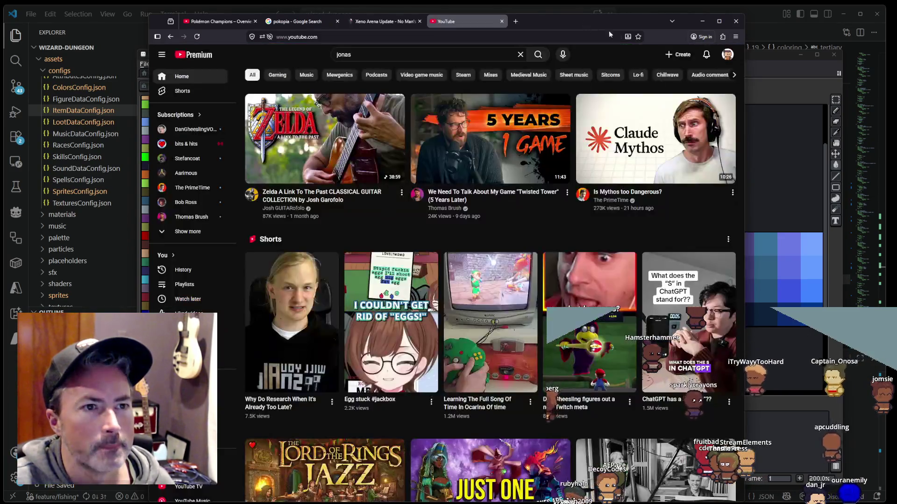
Step: Minimize the browser and re-run ./scripts/export_sprites.sh in VS Code's terminal to export into assets/sprites
left_click(703, 22)
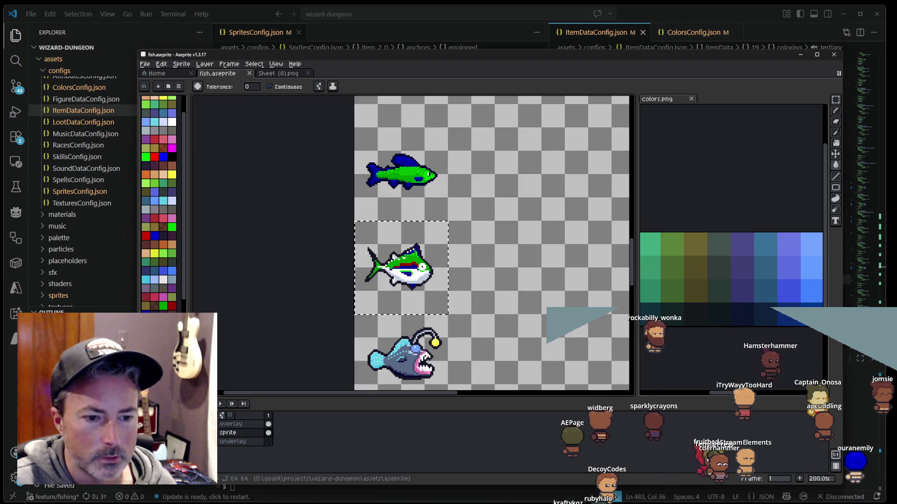
key("alt+Tab")
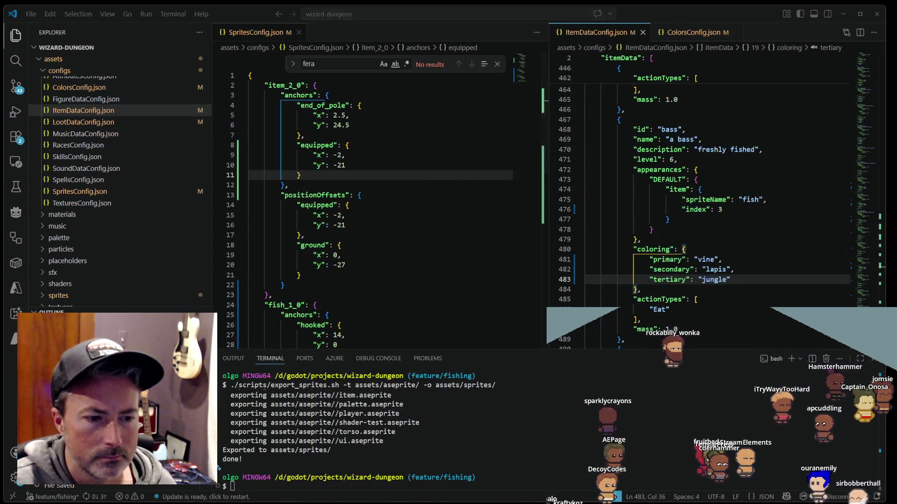
key("alt+Tab")
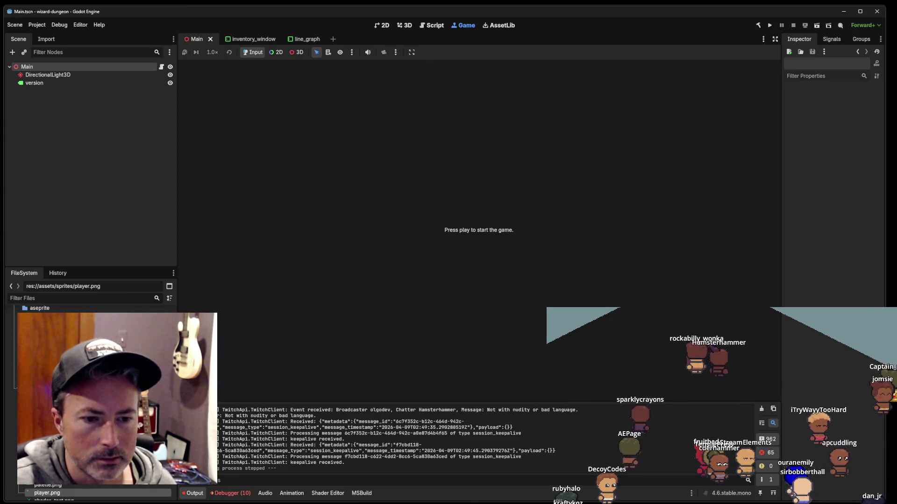
key("alt+Tab")
key("Up")
key("Return")
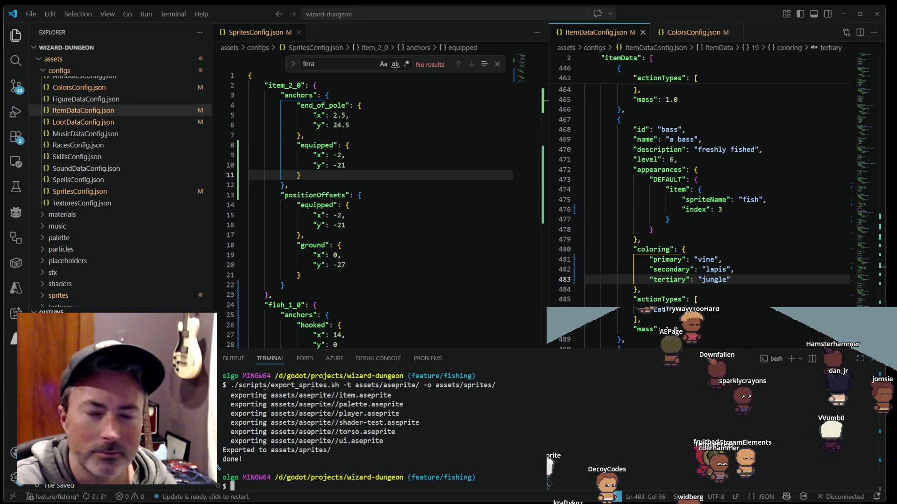
Step: Inspect item_2_0's equipped and ground (-27) y offsets in SpritesConfig.json, leaving them unchanged
left_click(369, 223)
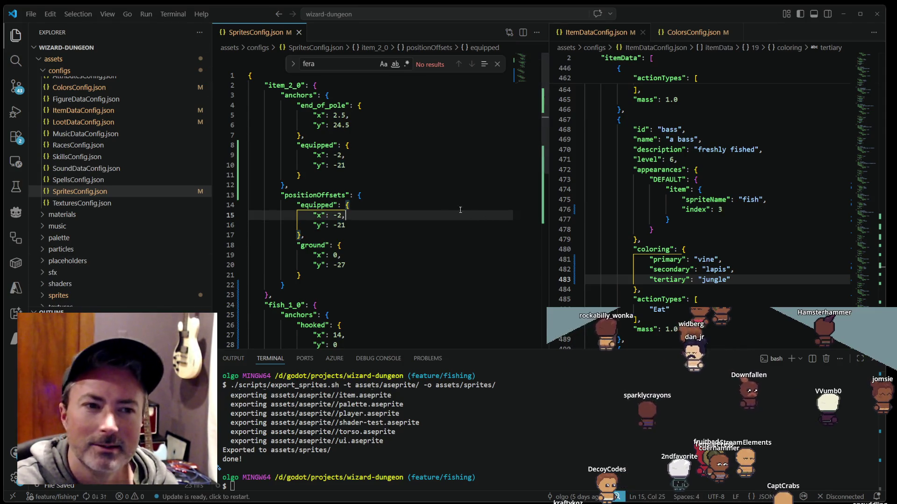
left_click(425, 195)
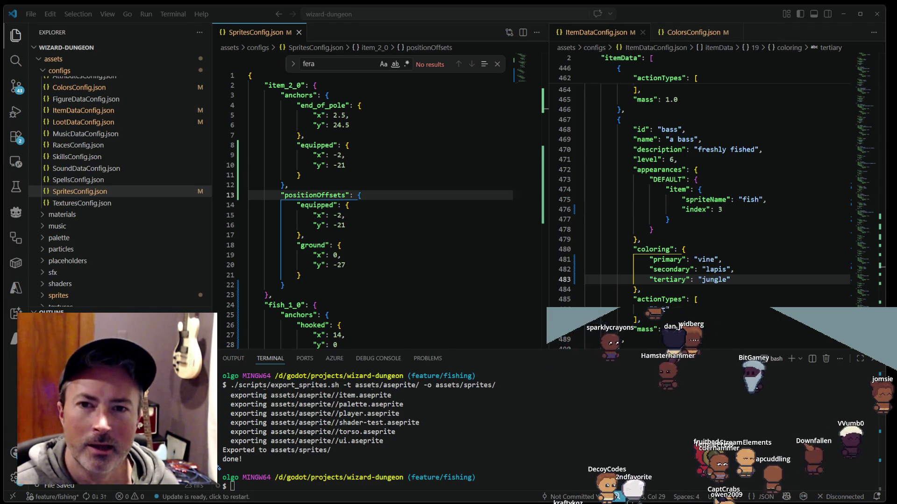
left_click(407, 265)
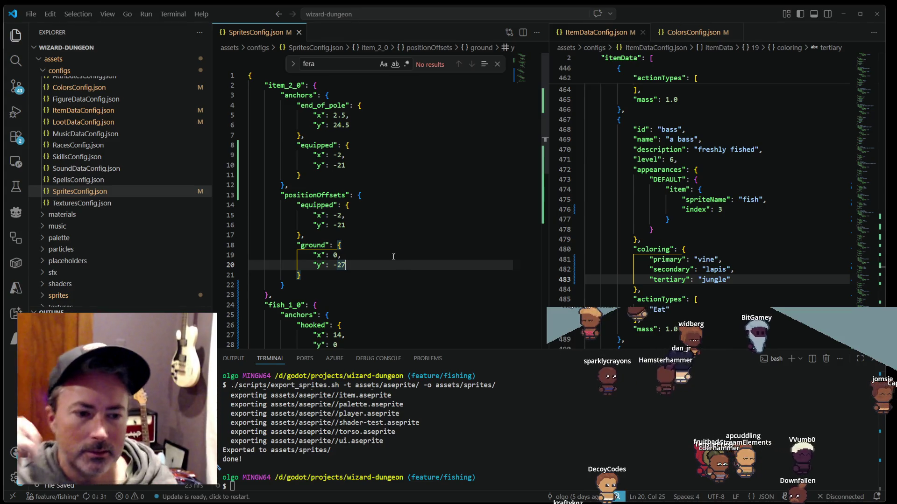
key("alt+Tab")
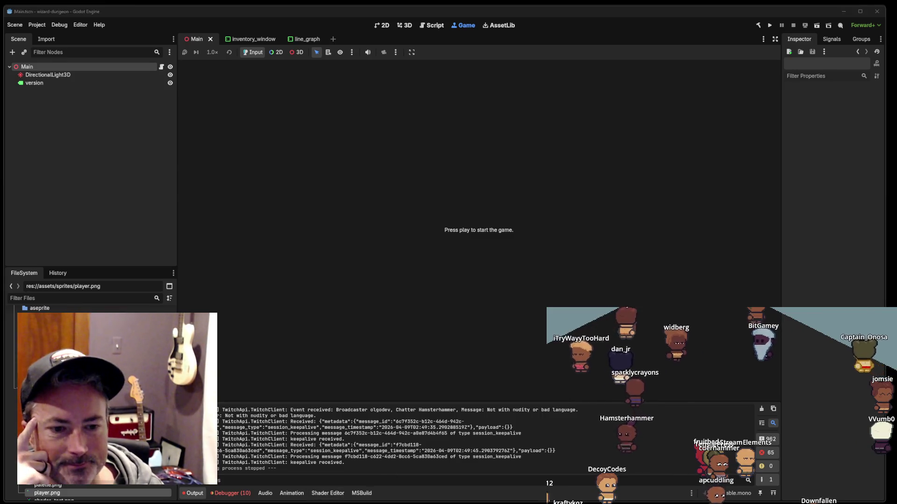
key("alt+Tab")
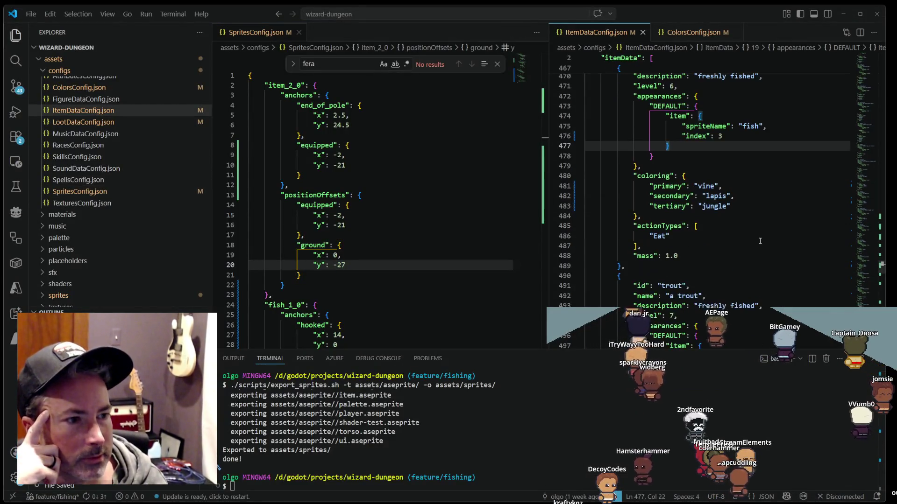
Step: Scroll ItemDataConfig.json to check the trout's colour values, then return to Godot
scroll(760, 241, "down", 3)
scroll(754, 246, "down", 2)
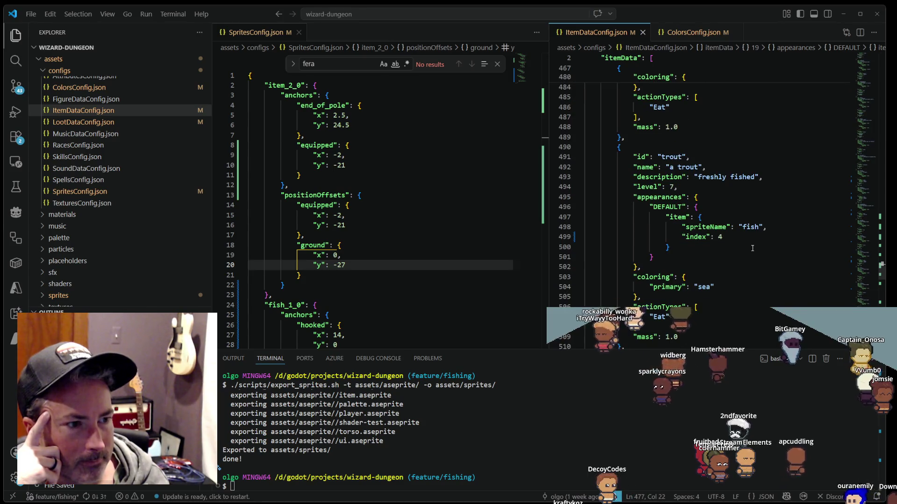
scroll(752, 248, "down", 3)
left_click(722, 194)
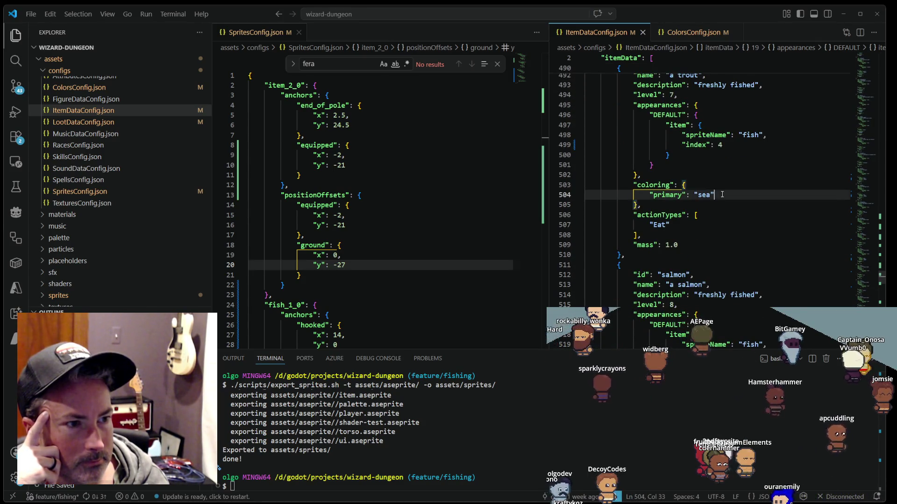
key("ctrl+shift+Left")
scroll(706, 205, "down", 3)
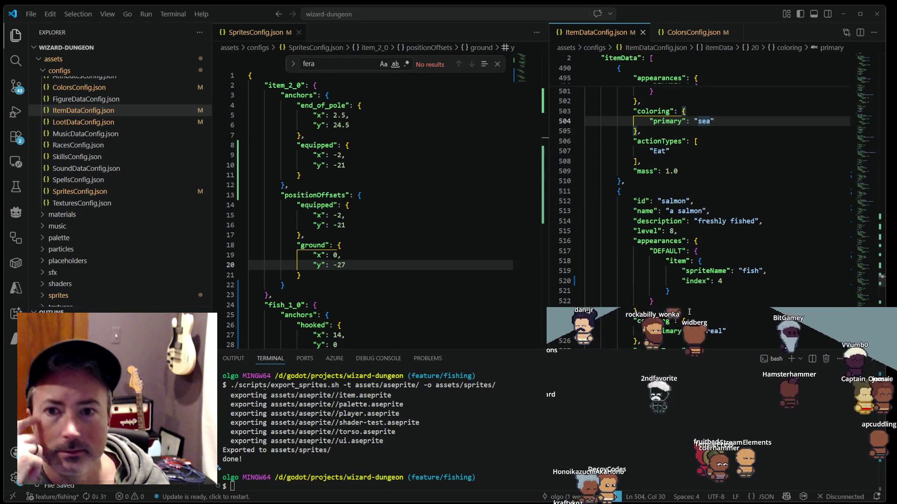
key("alt+Tab")
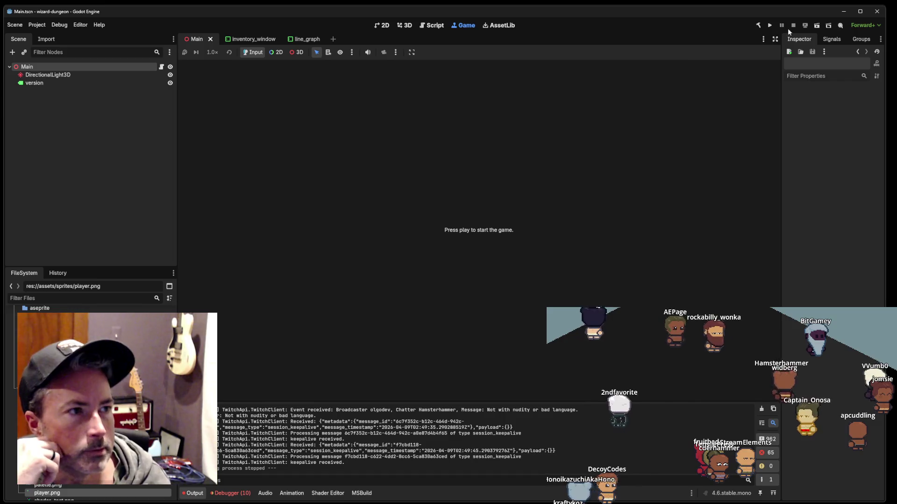
Step: Run the game, move the InventoryWindow lower right, and rearrange the bass, golden shiner, bluegill and sunfish
left_click(770, 26)
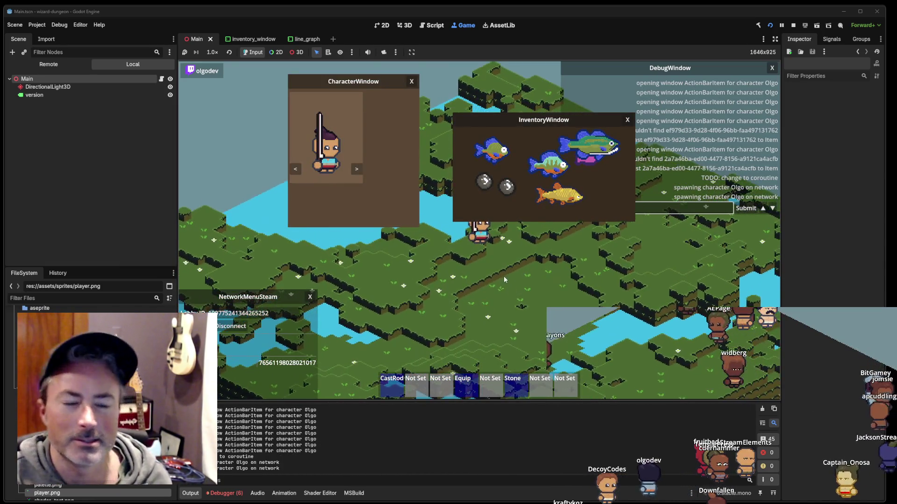
left_click_drag(532, 125, 601, 228)
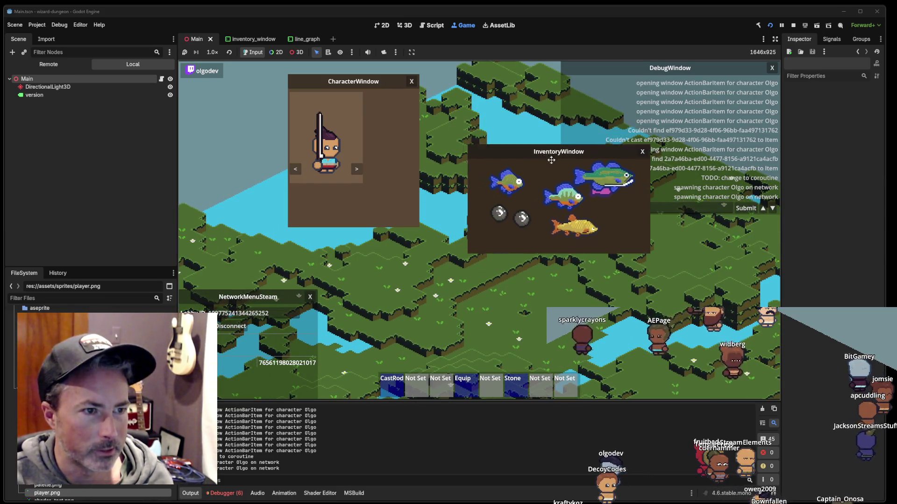
left_click_drag(683, 257, 687, 293)
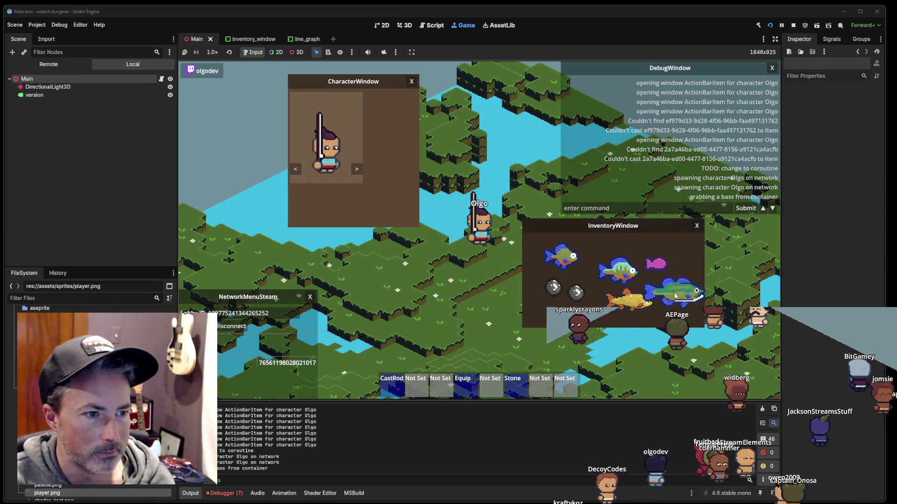
left_click_drag(631, 307, 619, 315)
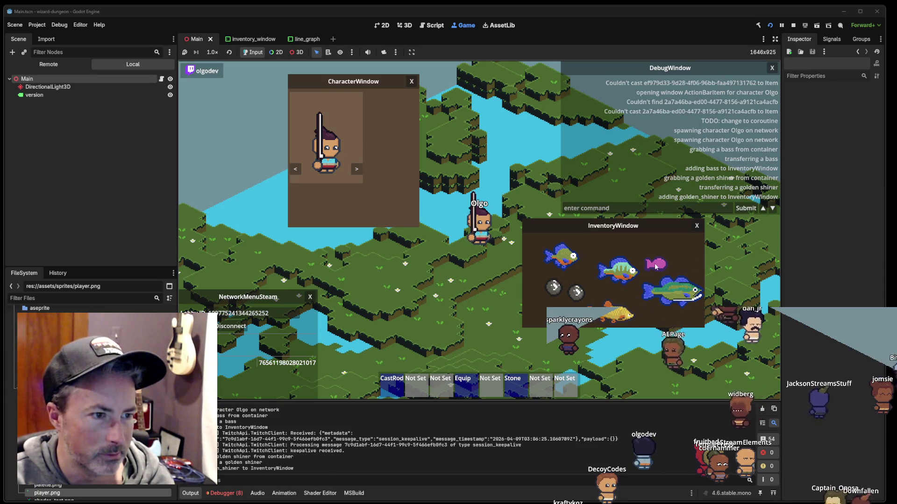
left_click_drag(617, 271, 603, 278)
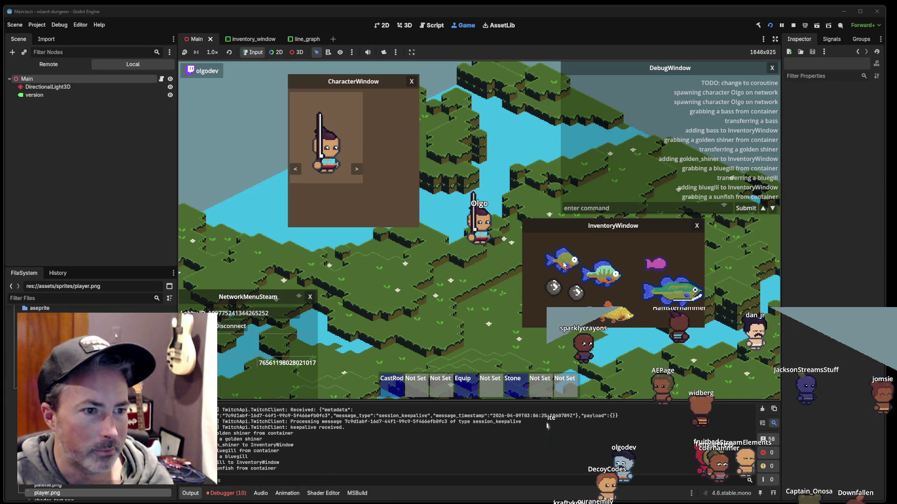
left_click_drag(560, 257, 567, 272)
mouse_move(668, 292)
left_mouse_down()
mouse_move(598, 277)
mouse_move(638, 280)
mouse_move(670, 305)
left_mouse_up()
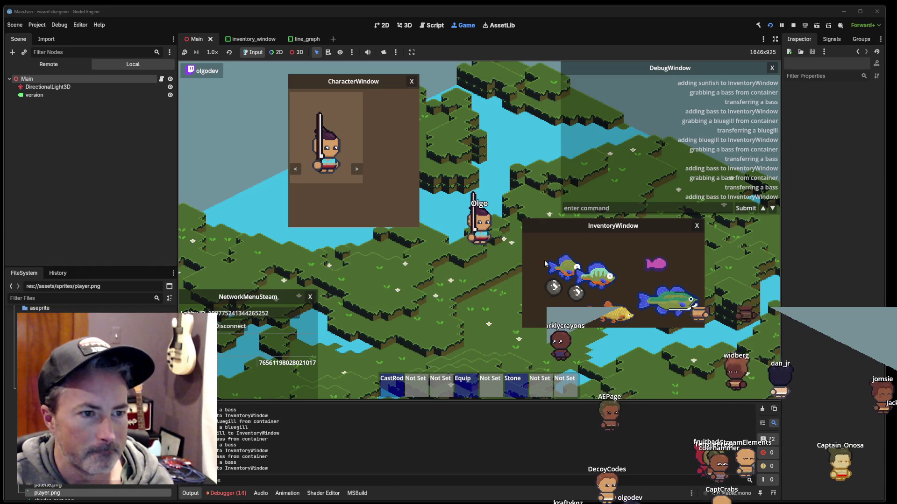